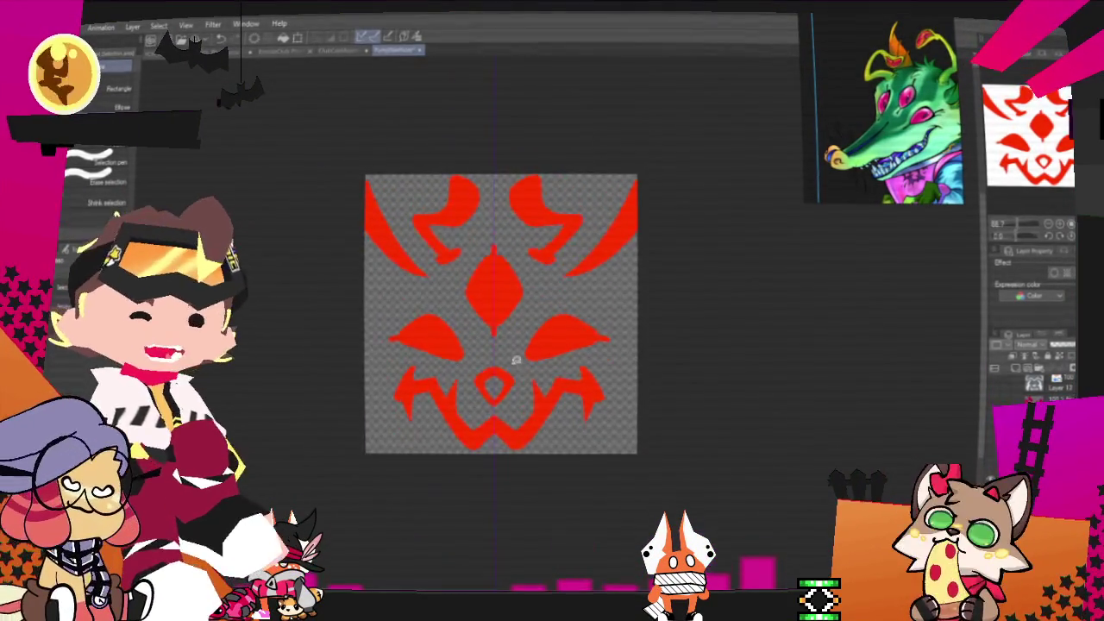
Export the red flame-crest face design from Clip Studio Paint as a single-layer image
key("alt+f")
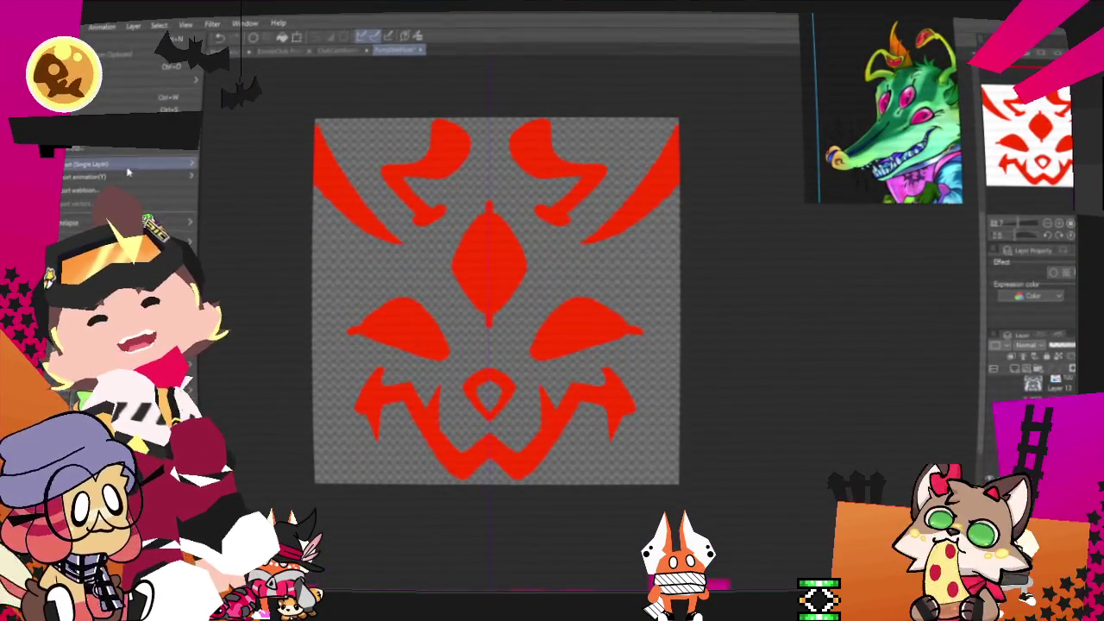
mouse_move(87, 164)
left_click(267, 193)
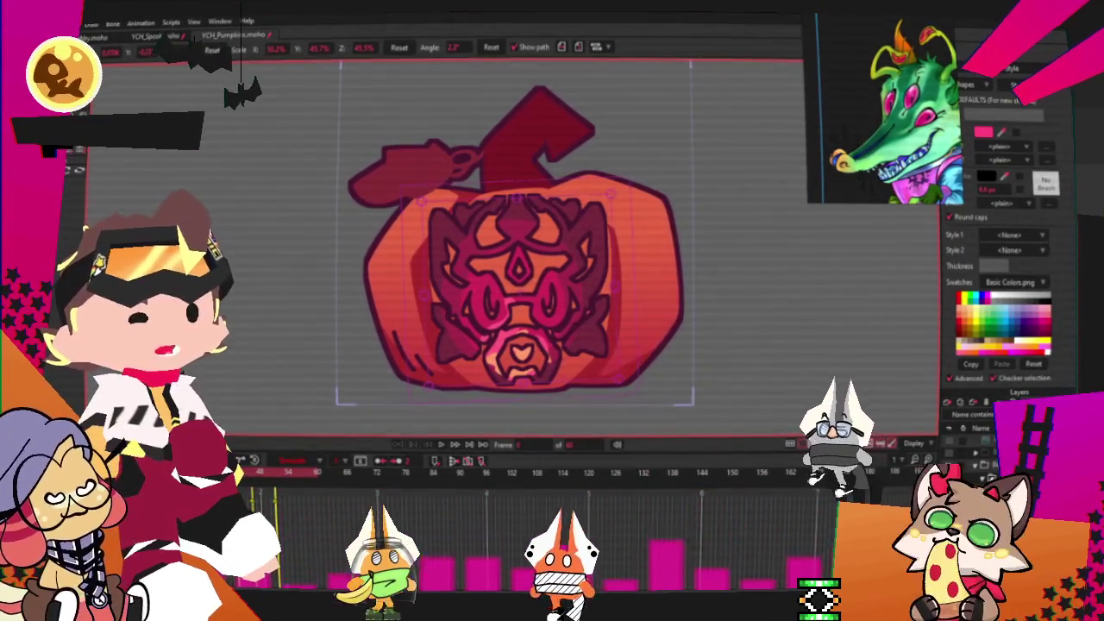
Set the face image layer's source image to the red face design file
double_click(984, 440)
left_click(707, 148)
left_click(664, 184)
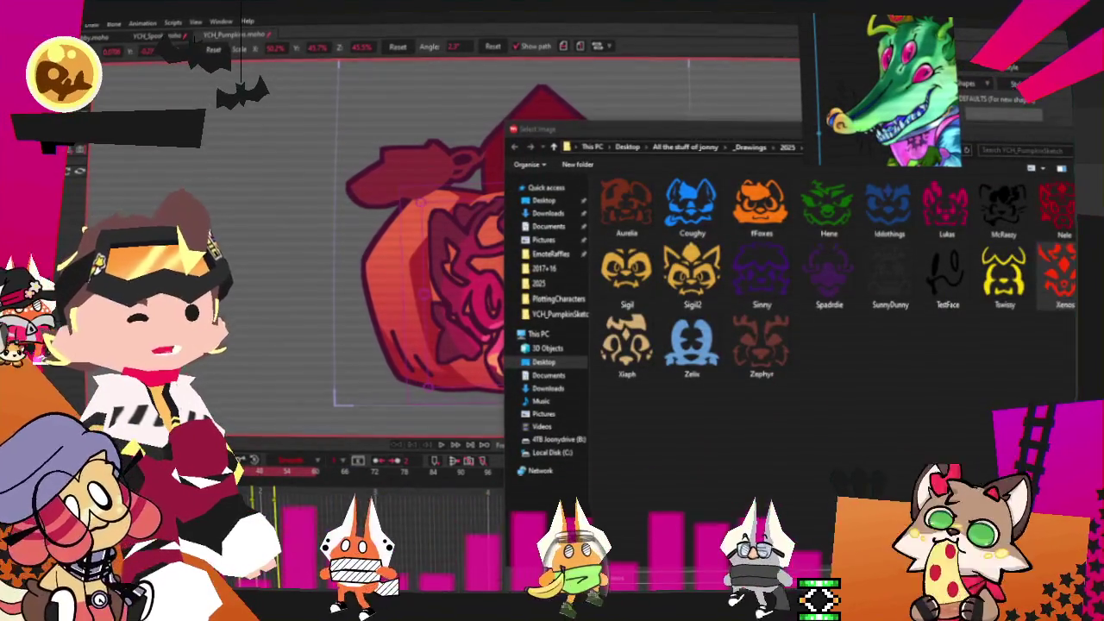
double_click(1057, 274)
left_click(790, 532)
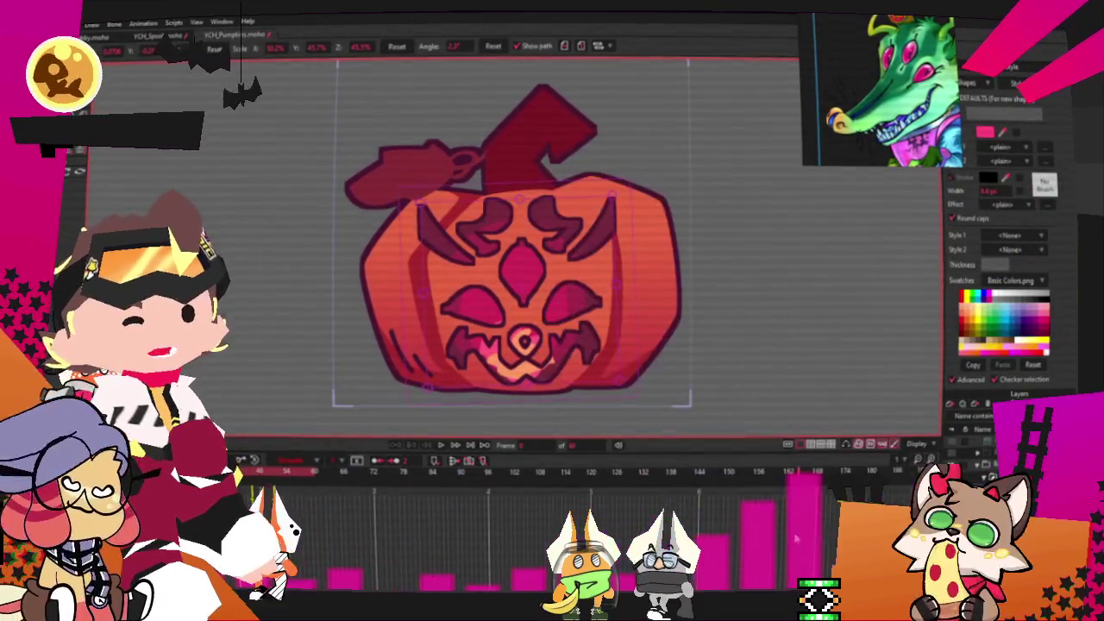
scroll(675, 332, "up", 2)
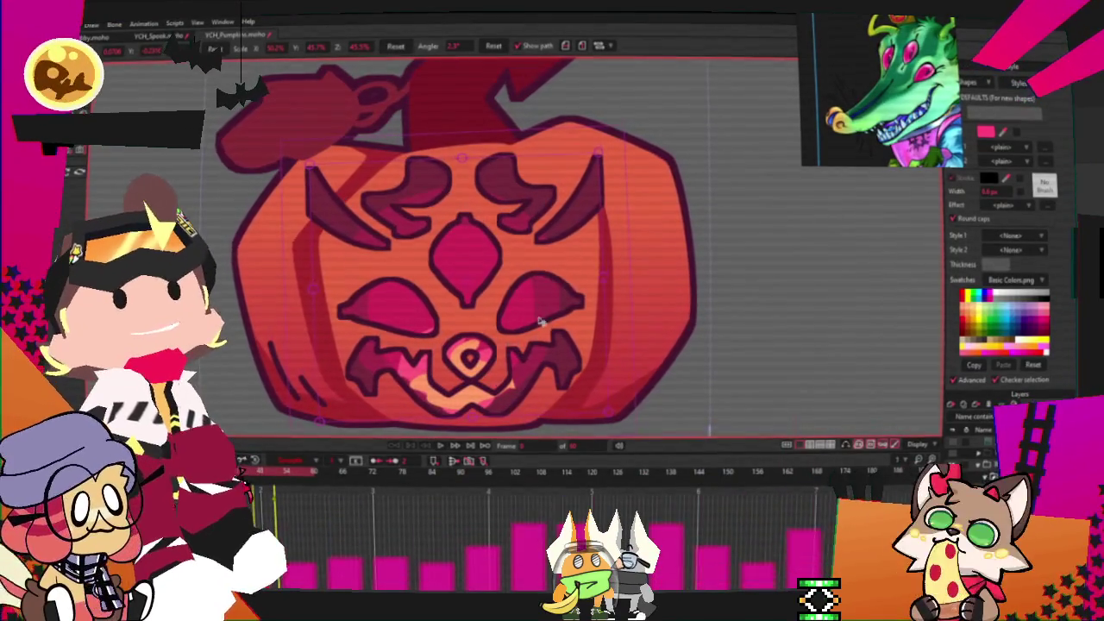
scroll(522, 327, "down", 1)
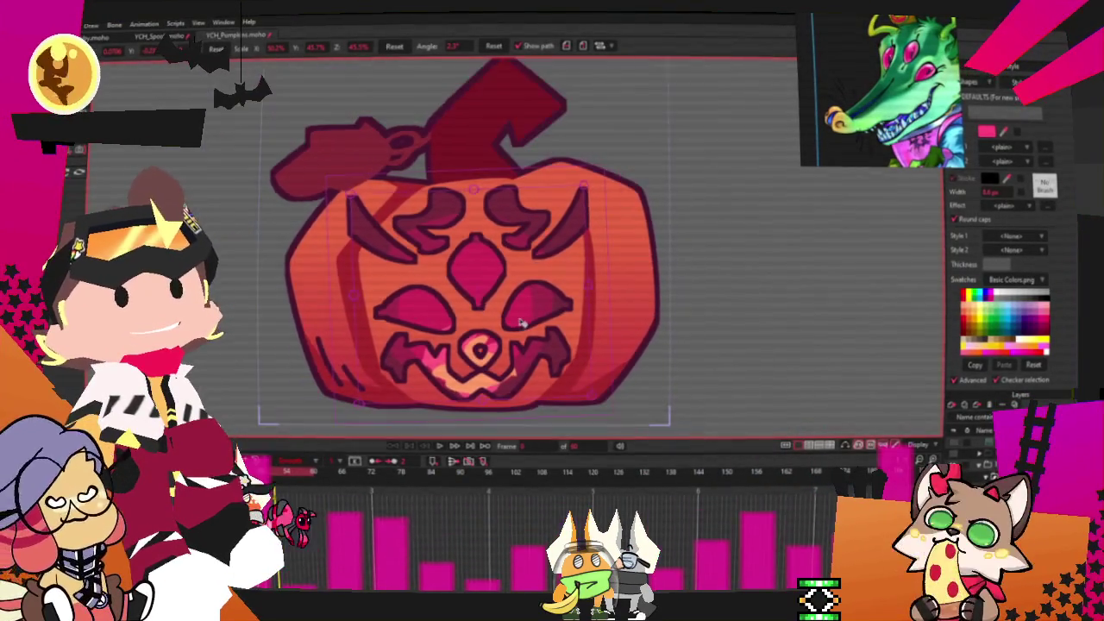
Render a preview of the pumpkin, close it, and reopen the face layer's settings
key("alt+f")
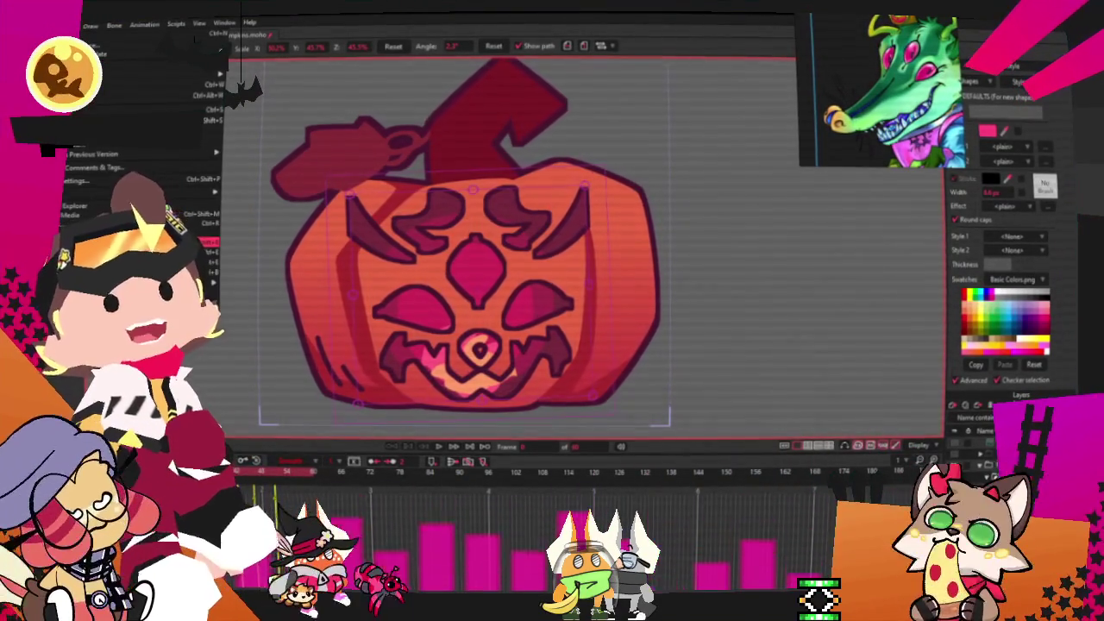
key("Return")
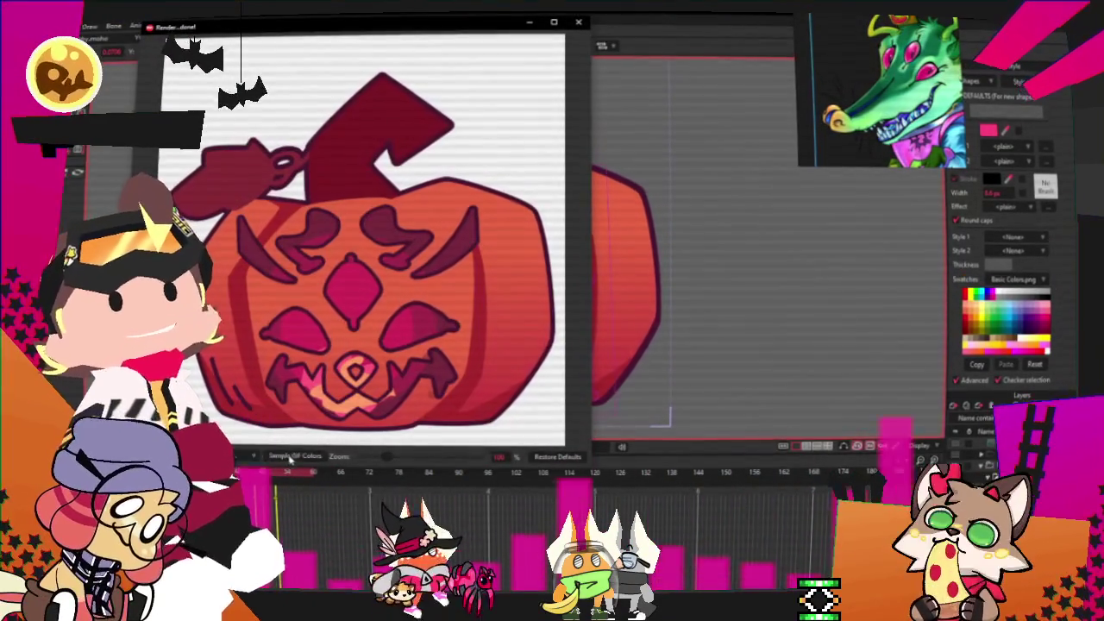
key("Escape")
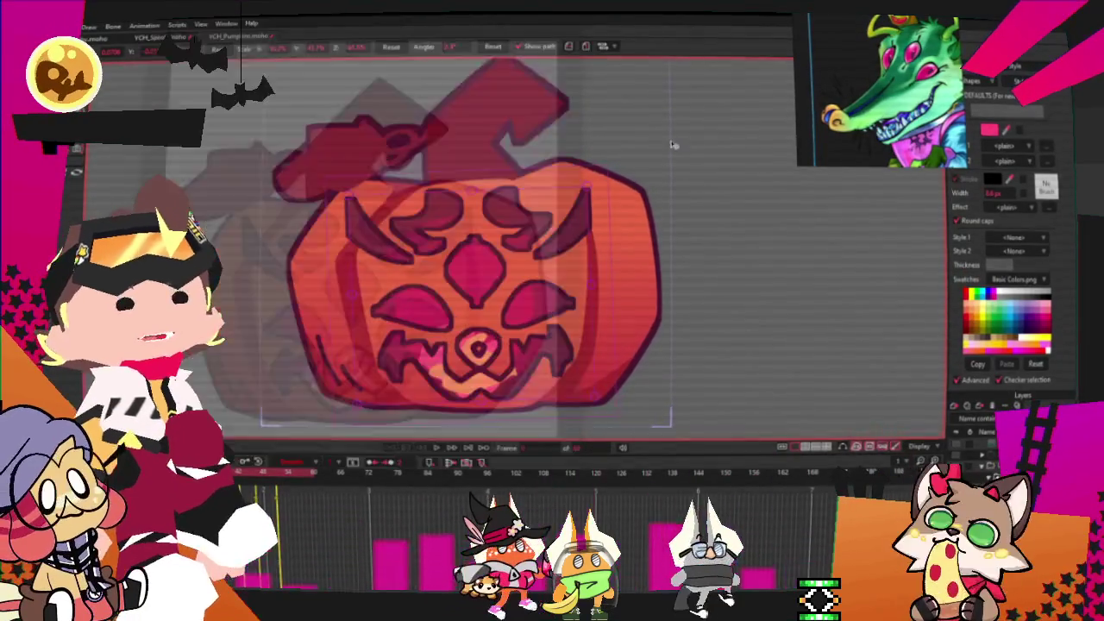
double_click(991, 449)
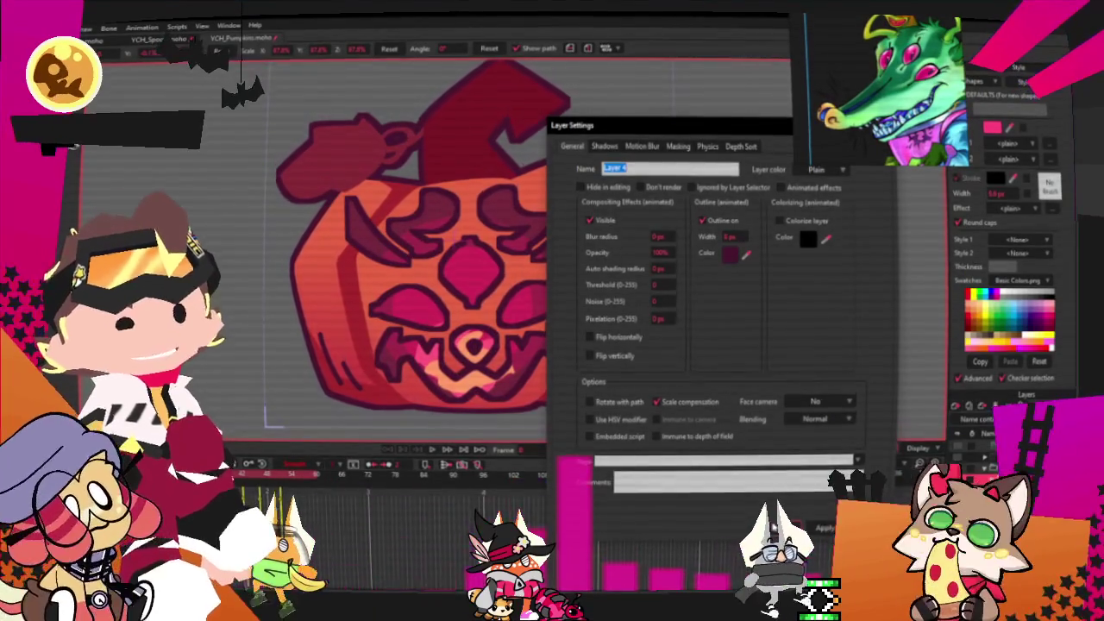
key("Return")
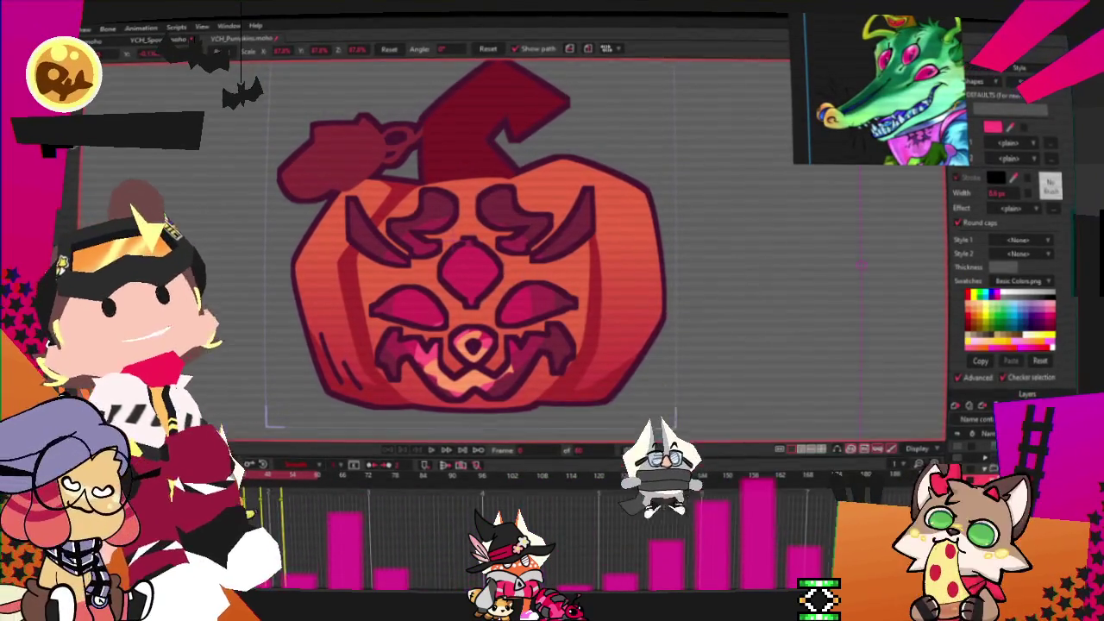
key("alt+f")
key("Escape")
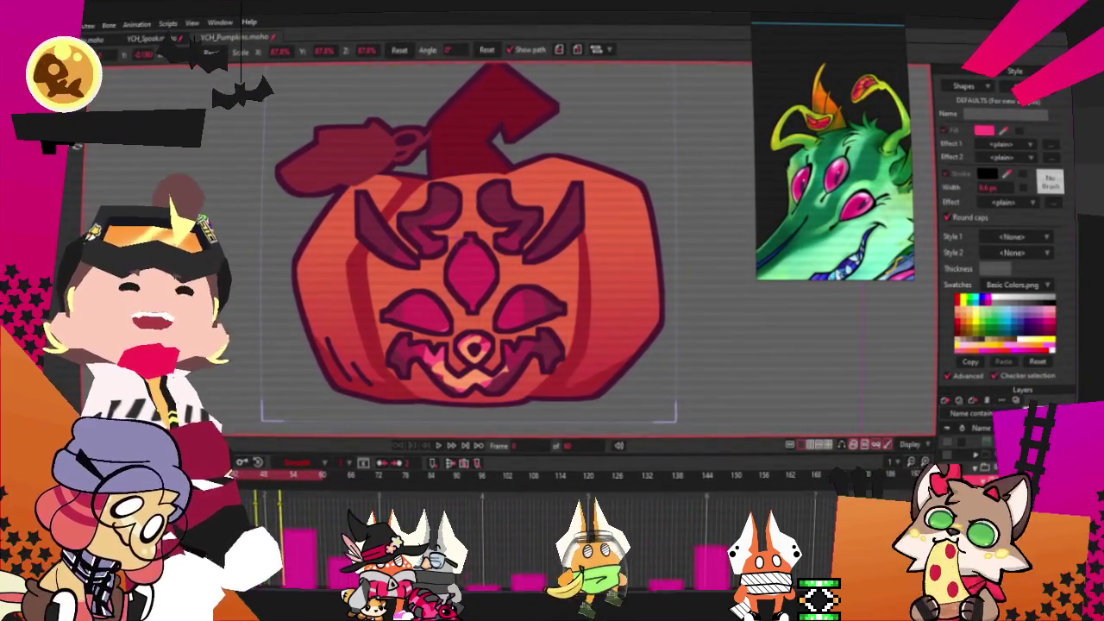
left_click(441, 446)
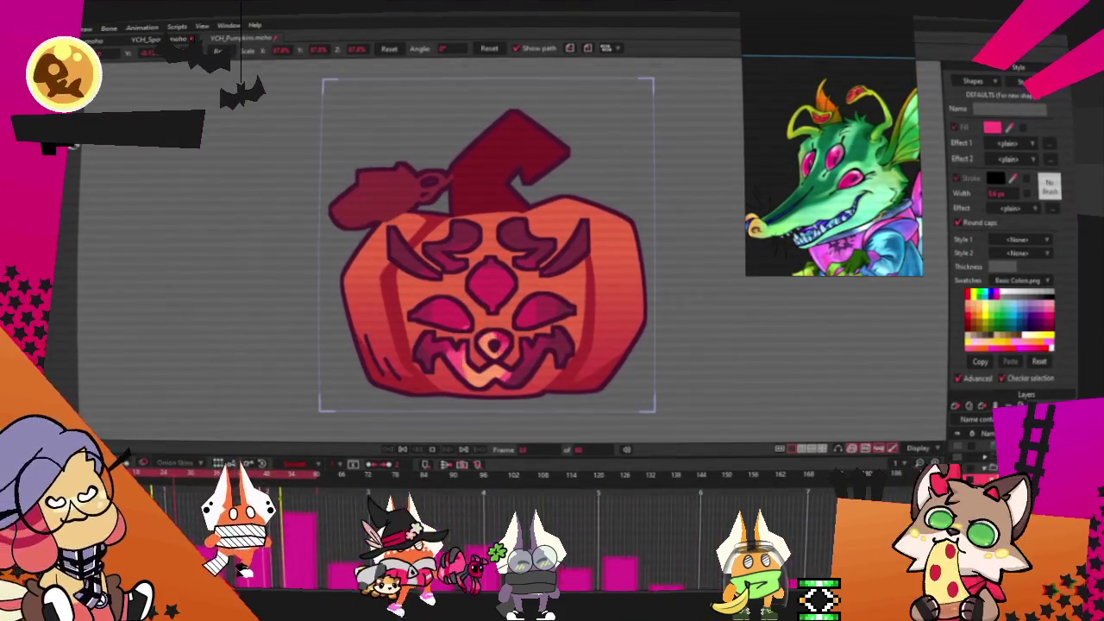
Zoom in and erase the sides of the red nose shape to slim it
scroll(449, 297, "up", 5)
scroll(448, 297, "up", 5)
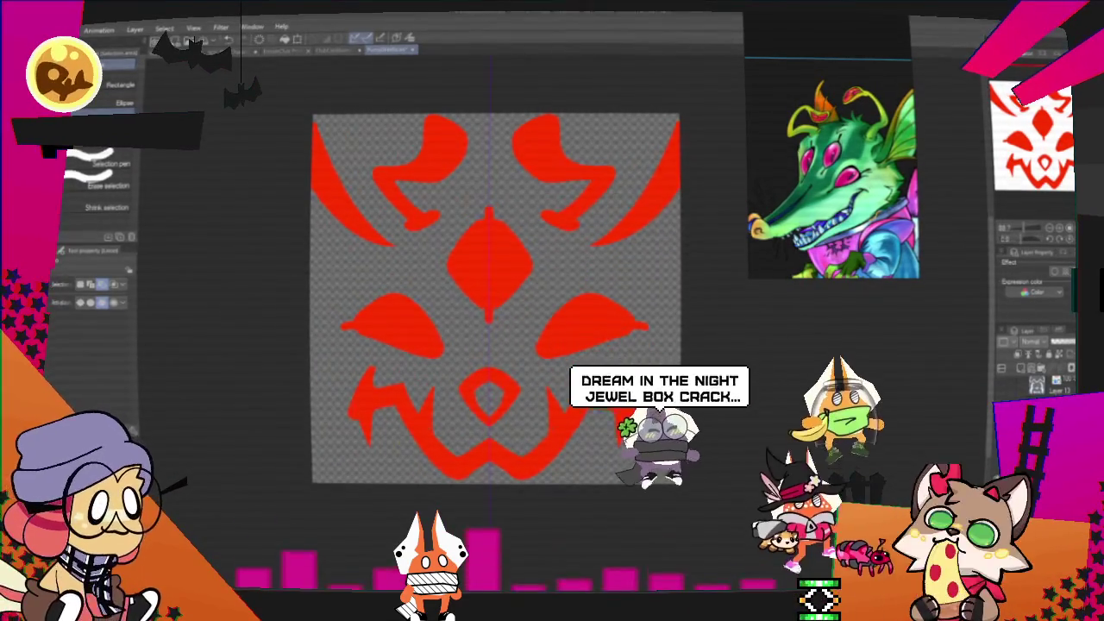
scroll(518, 394, "up", 3)
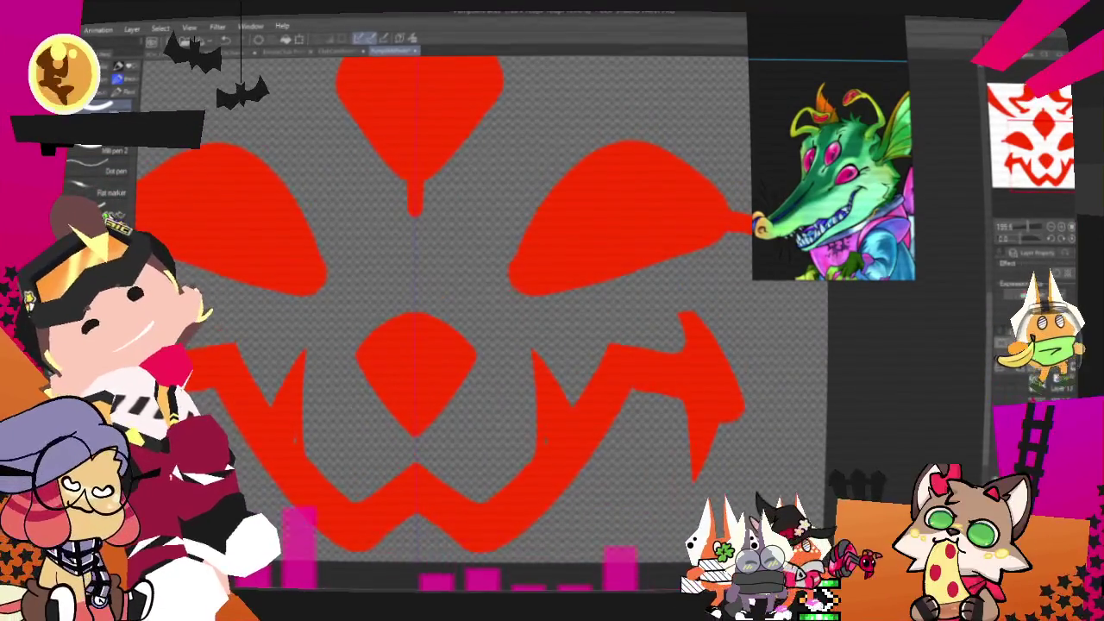
left_click_drag(406, 352, 422, 333)
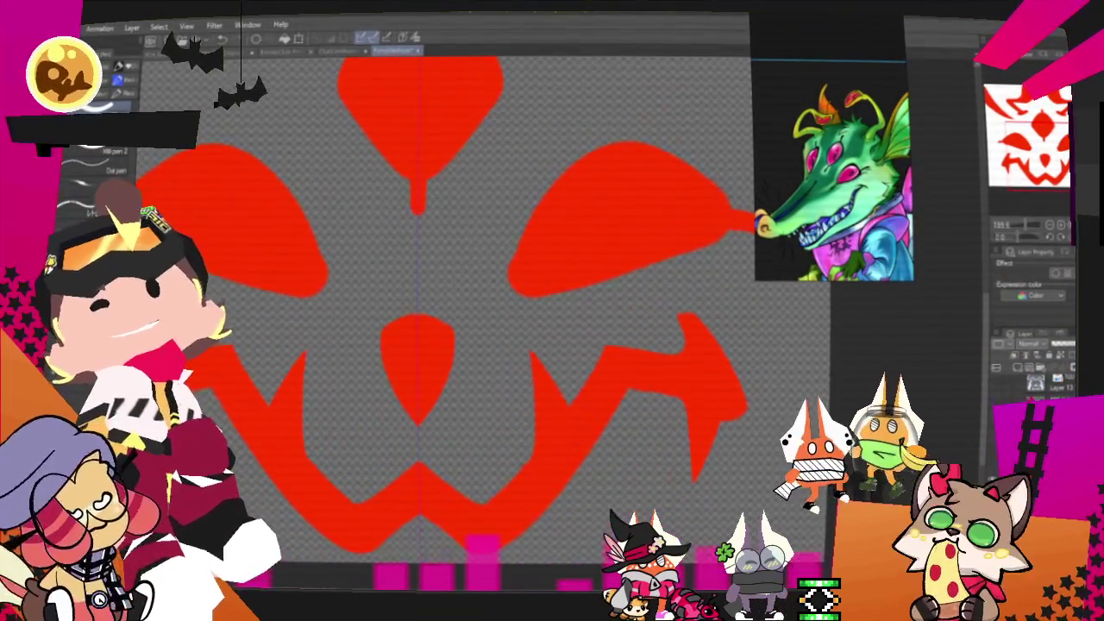
Re-export the updated face design as a .png single-layer image
key("alt+f")
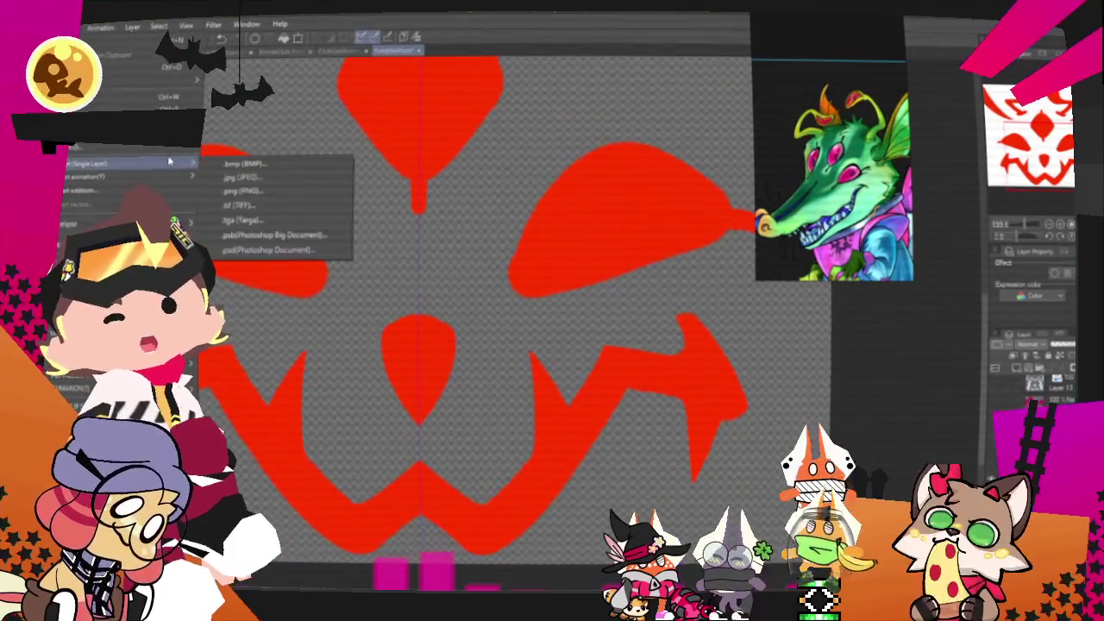
key("Escape")
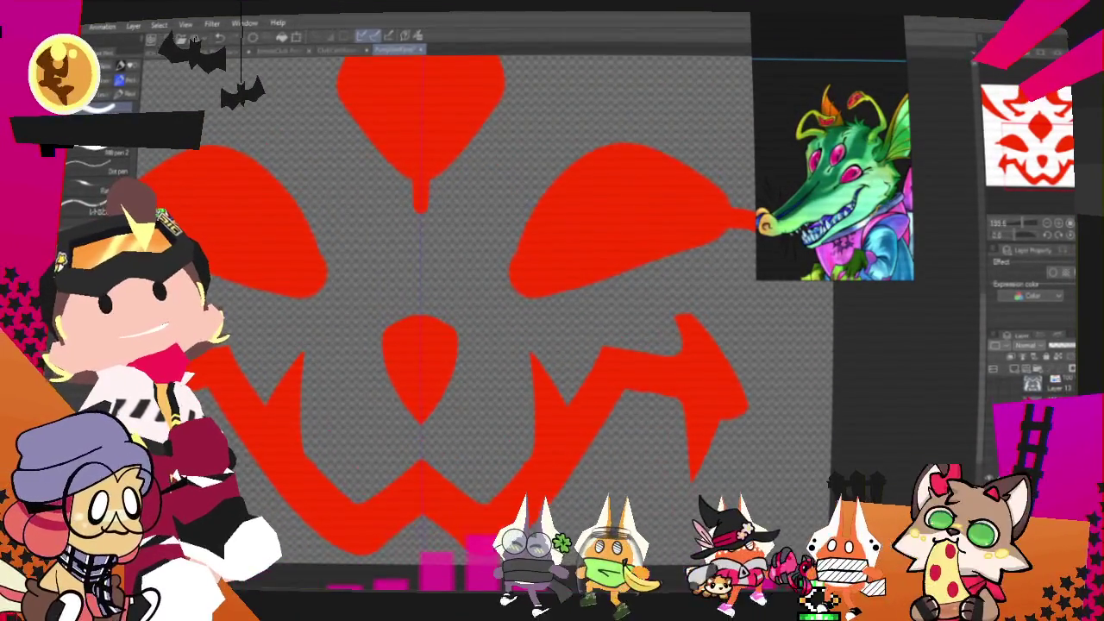
key("Return")
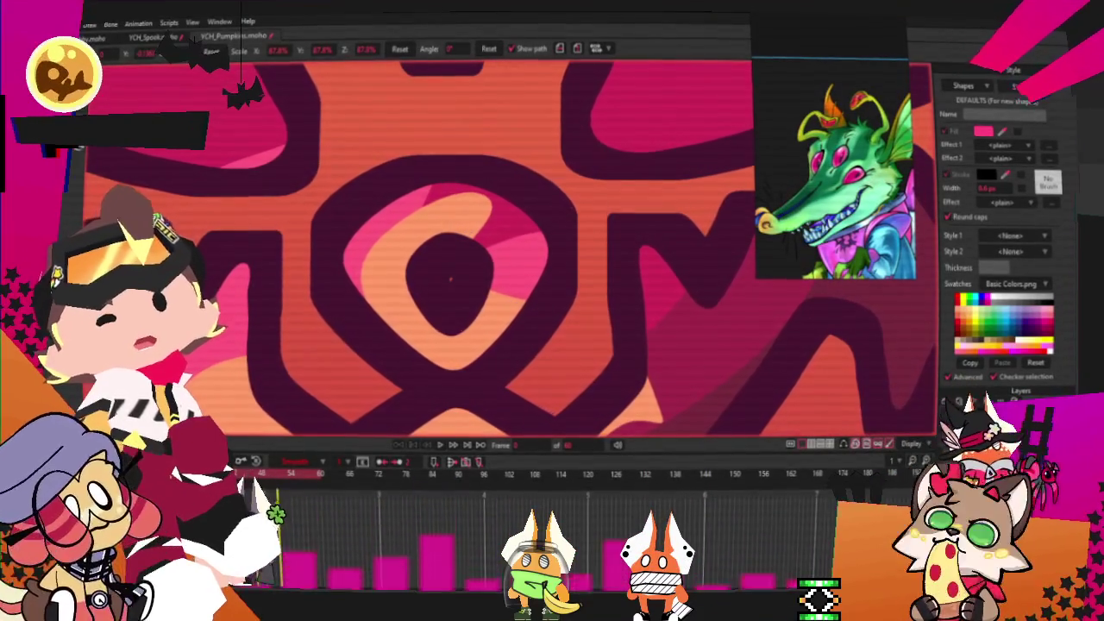
Check the pumpkin nose for the slimmer updated image, then delete the old face design
key("alt+f")
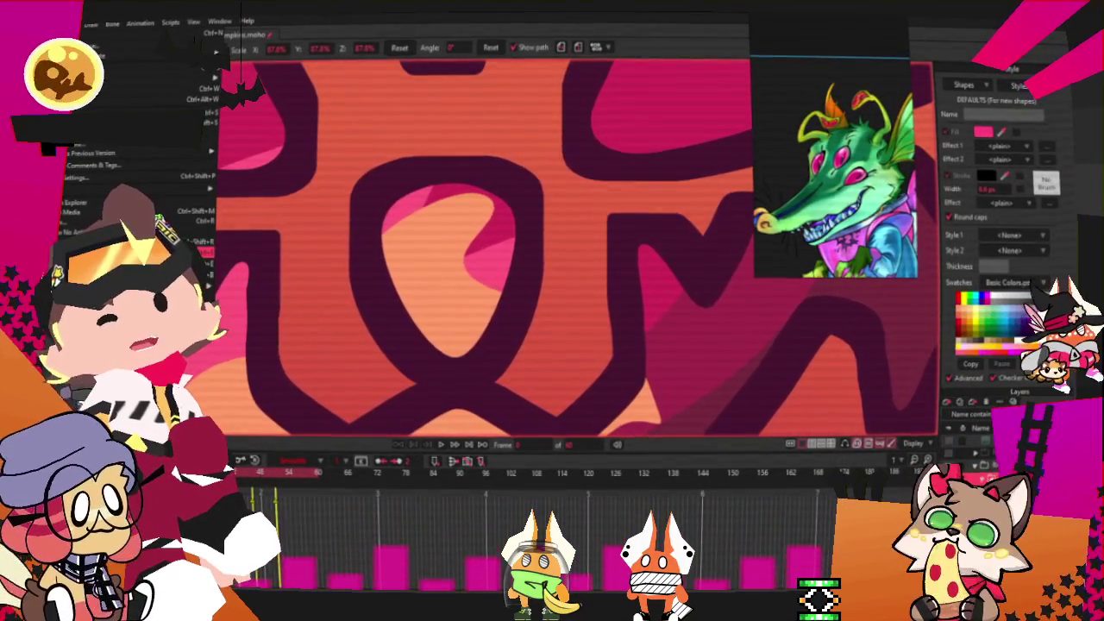
key("Escape")
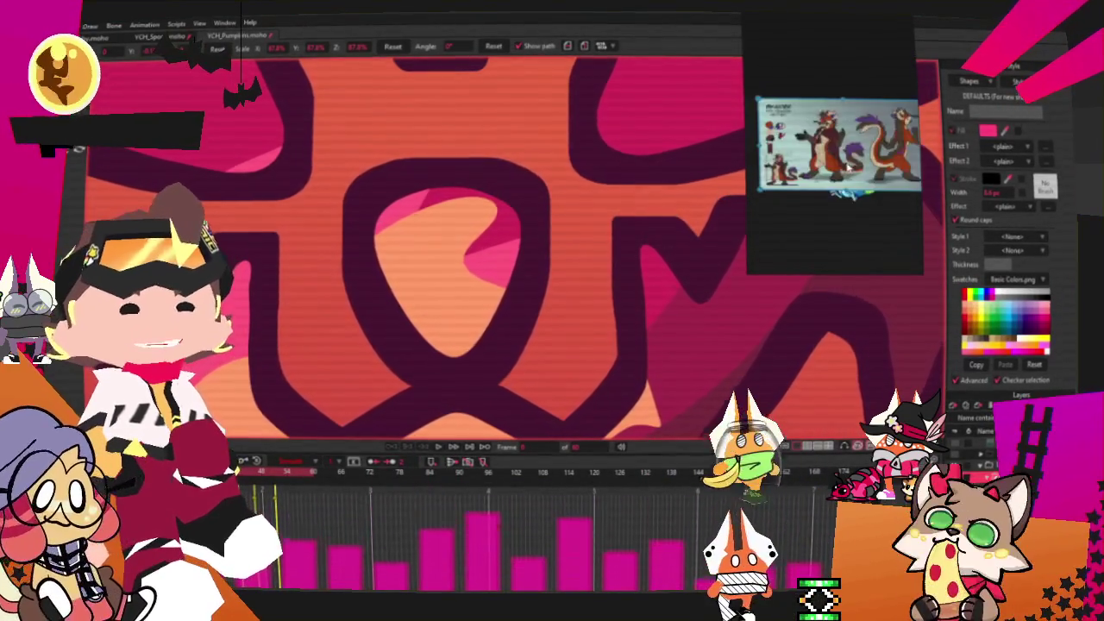
scroll(832, 164, "down", 5)
scroll(851, 148, "up", 5)
scroll(851, 149, "up", 3)
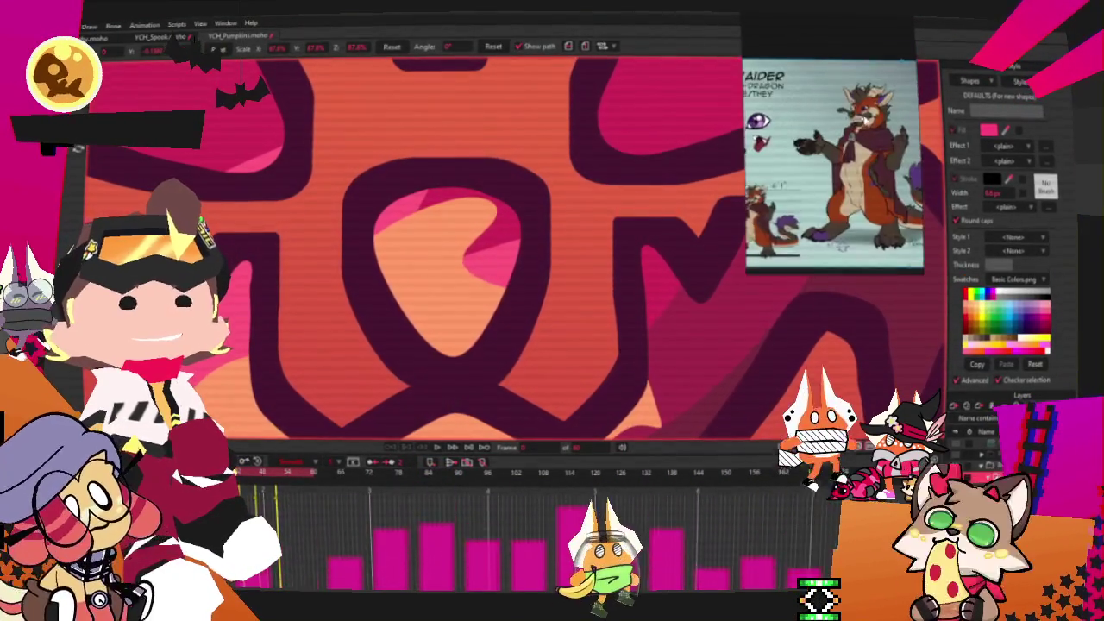
scroll(851, 148, "up", 2)
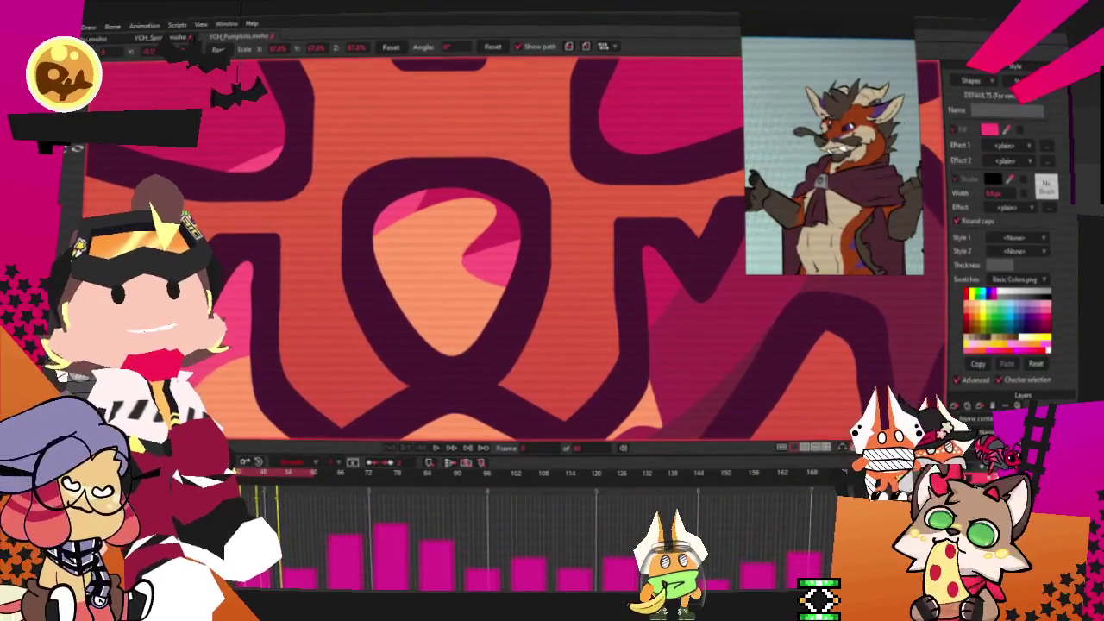
scroll(570, 336, "down", 3)
scroll(569, 336, "down", 2)
key("Delete")
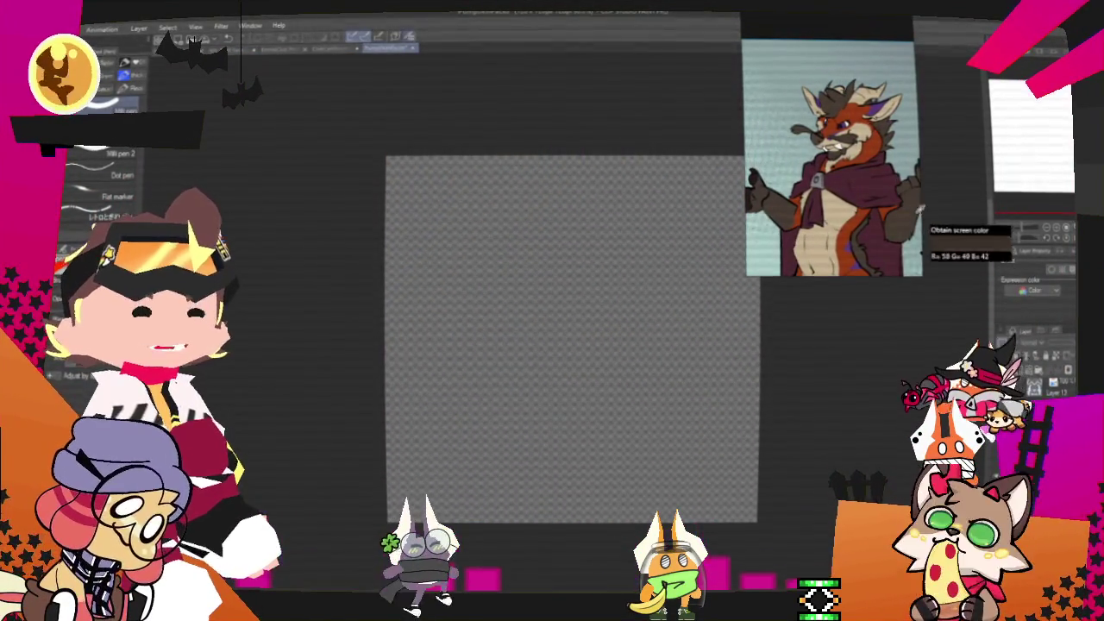
Zoom in and try a curved eye stroke, undoing it to redraw
scroll(744, 276, "up", 1)
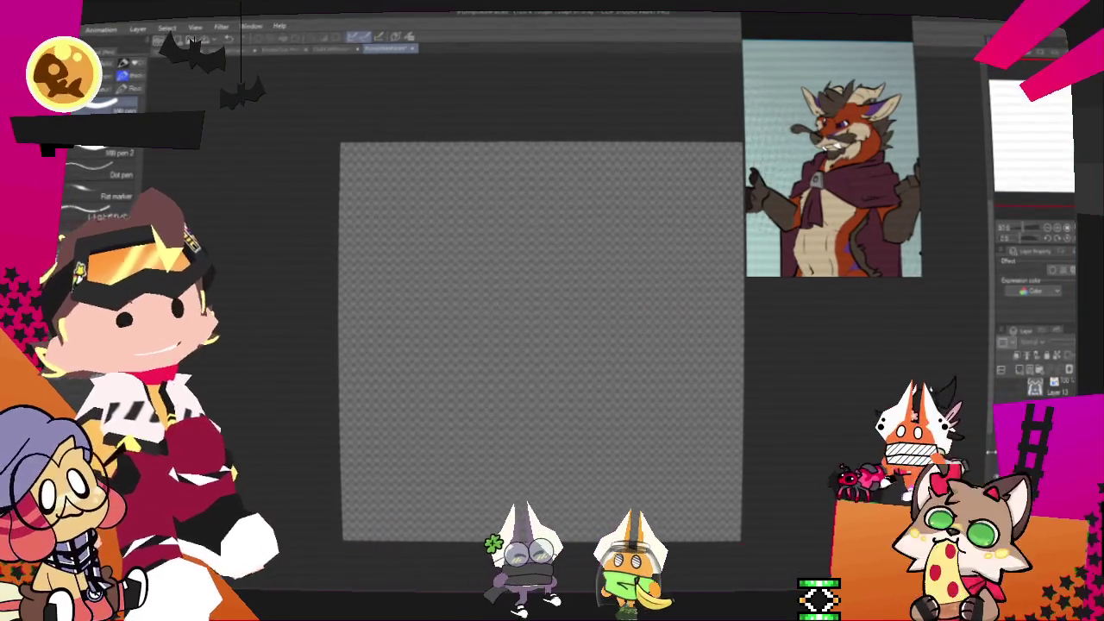
scroll(535, 354, "up", 1)
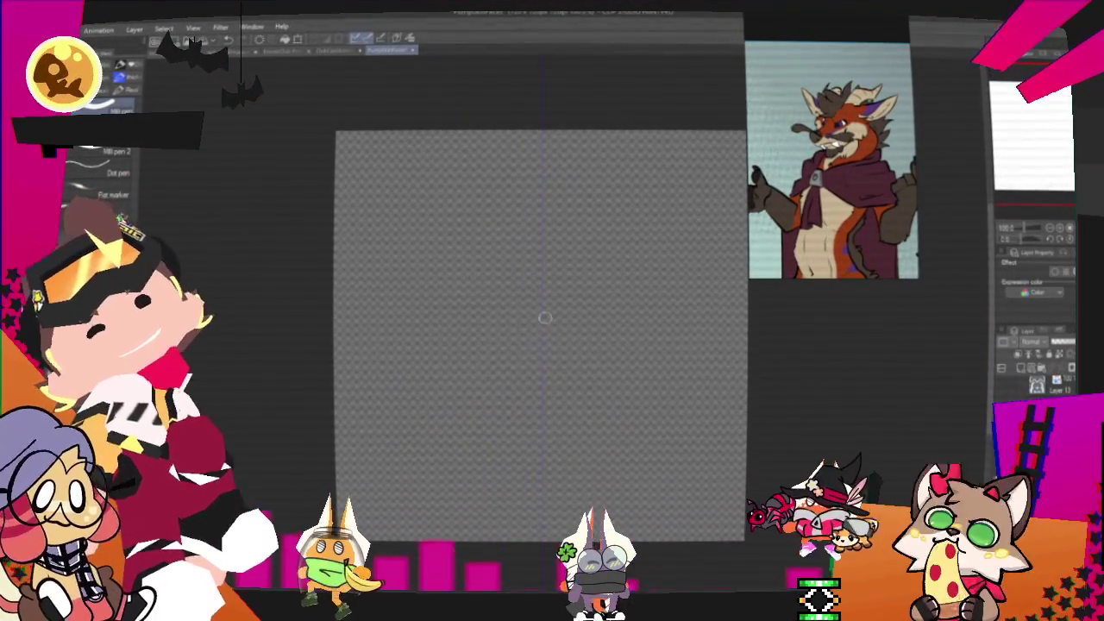
left_click_drag(477, 177, 608, 177)
key("ctrl+z")
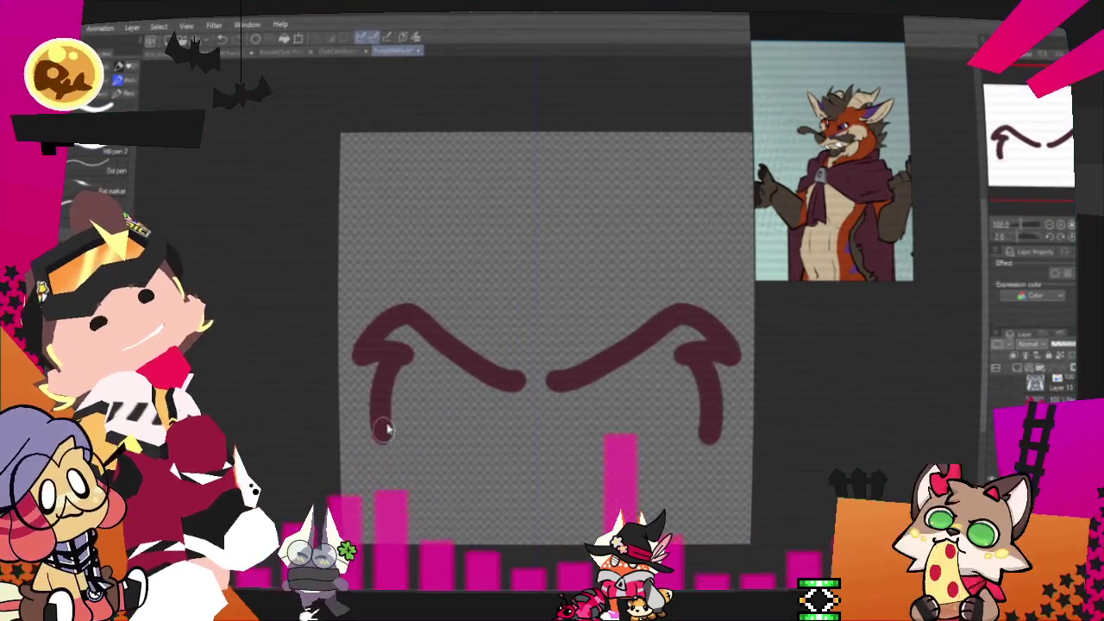
Fill both wing-shaped brows solid dark red and sketch a V-shaped nose between them
left_click_drag(364, 399, 516, 377)
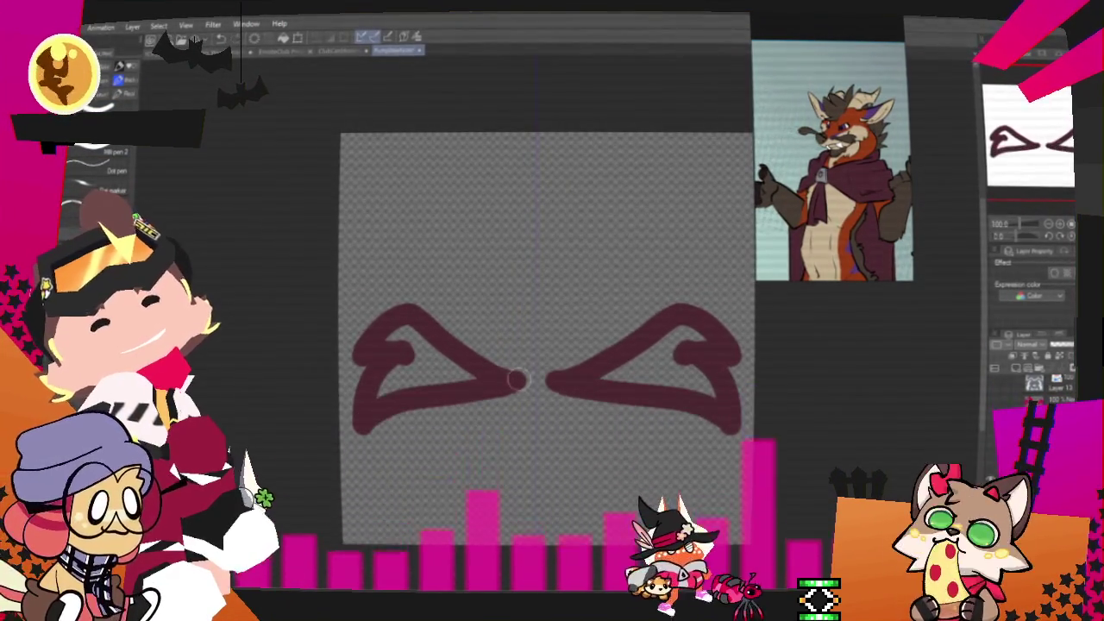
left_click_drag(440, 380, 378, 391)
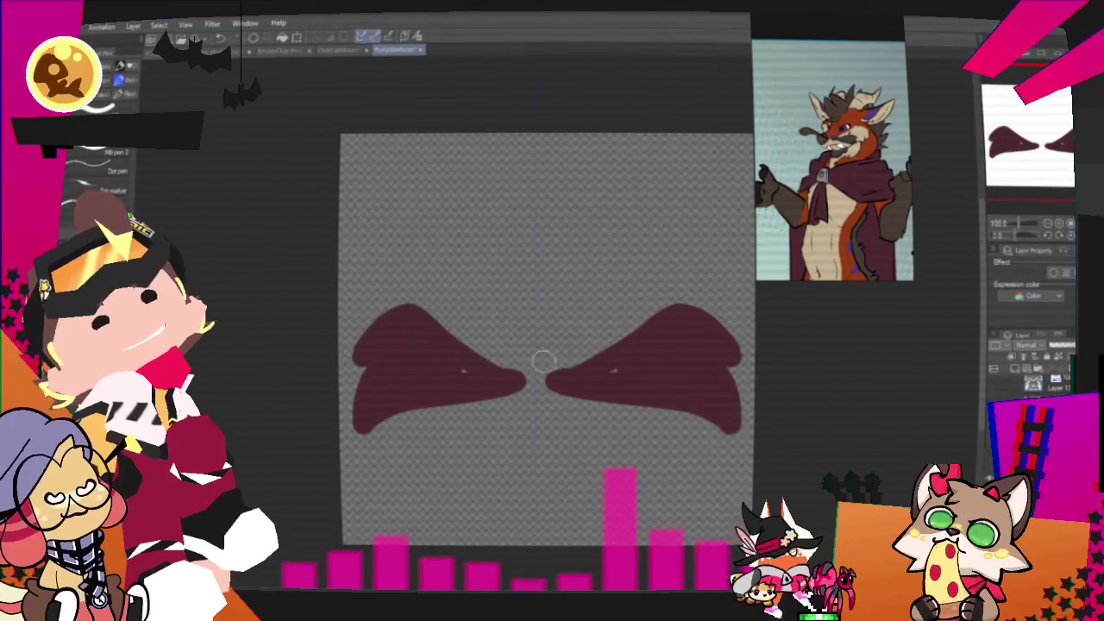
left_click_drag(521, 369, 466, 372)
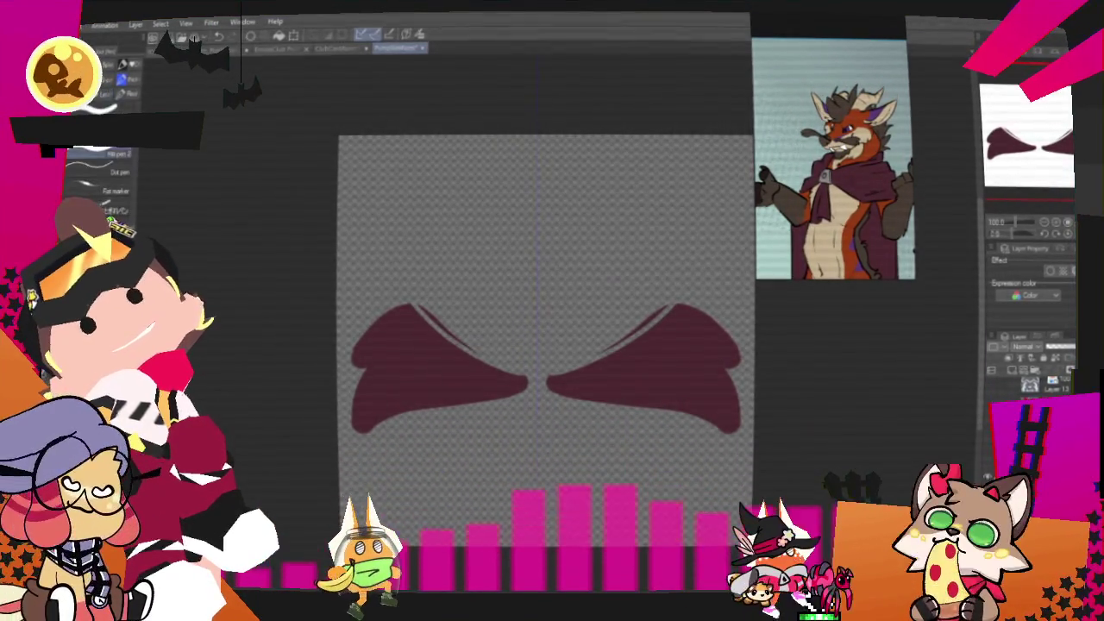
left_click_drag(412, 307, 480, 345)
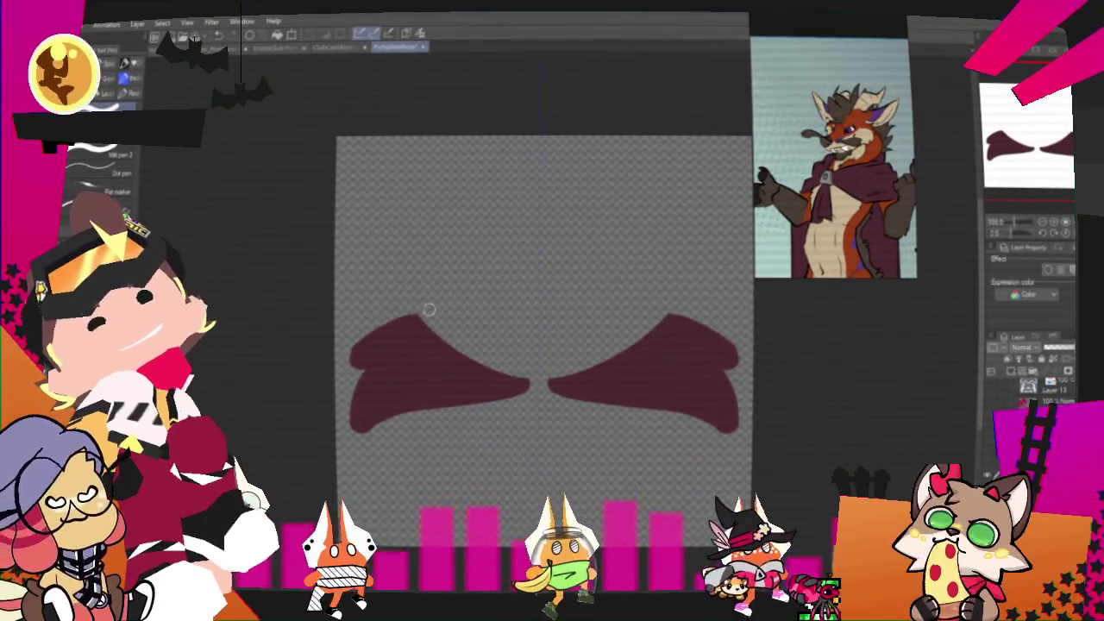
mouse_move(384, 370)
left_mouse_down()
mouse_move(345, 400)
mouse_move(451, 407)
left_mouse_up()
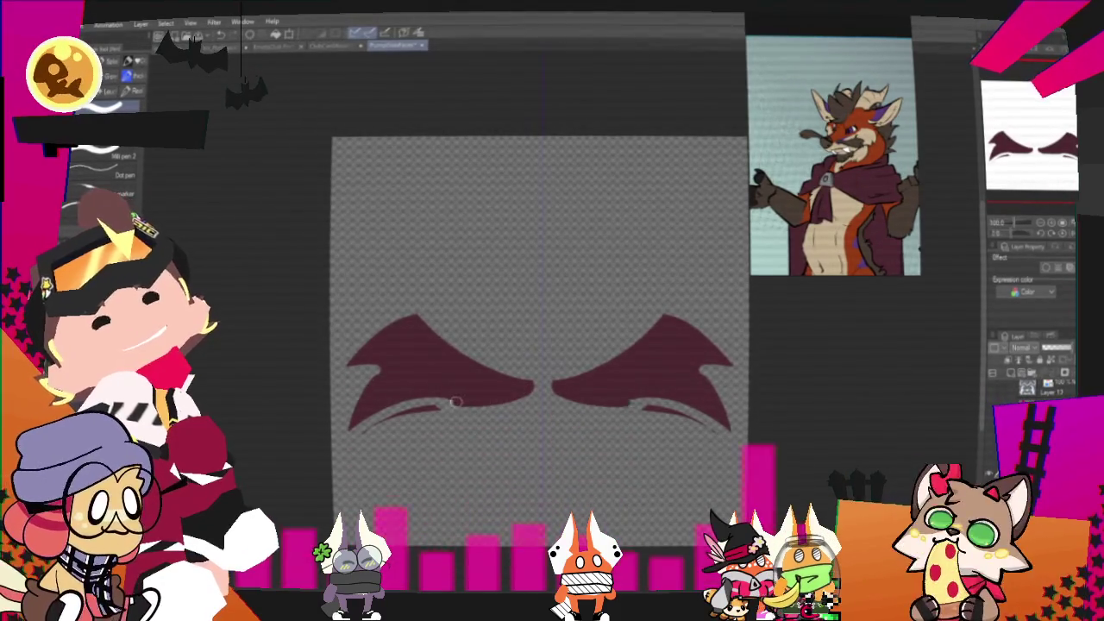
key("ctrl+z")
key("ctrl+z")
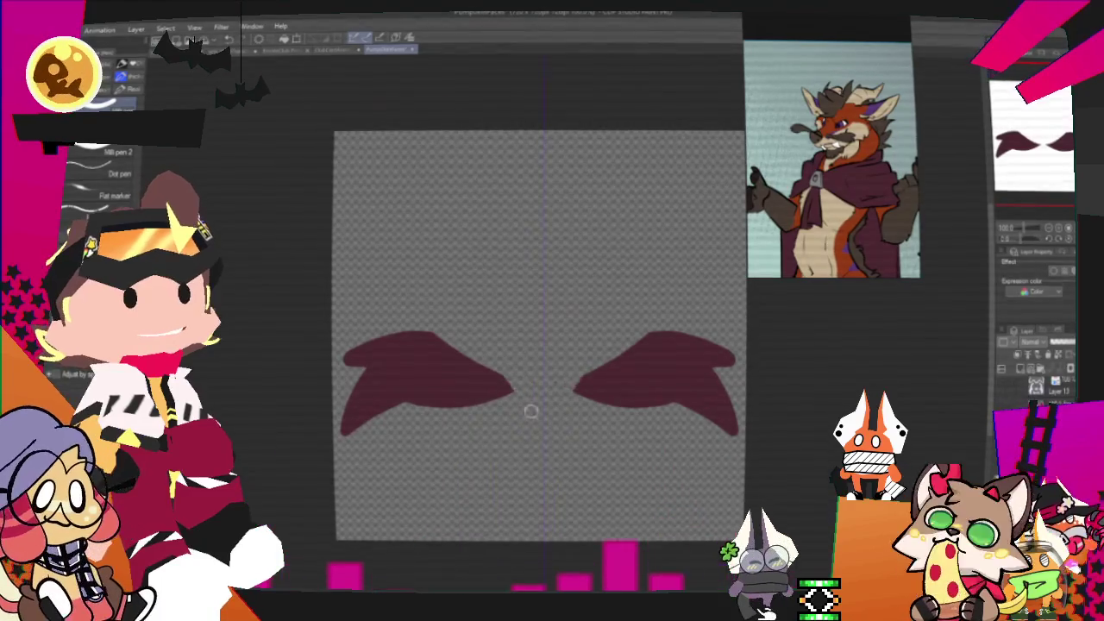
mouse_move(539, 397)
left_mouse_down()
mouse_move(569, 357)
mouse_move(517, 361)
left_mouse_up()
key("ctrl+z")
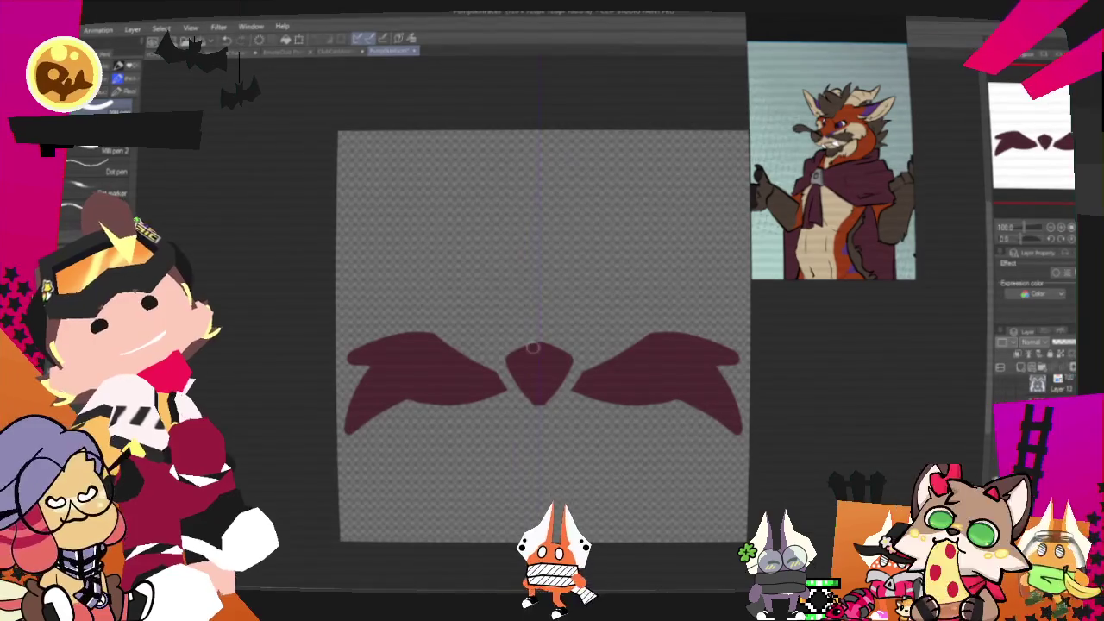
Reshape the nose into a wider pointed diamond
left_click_drag(507, 363, 531, 394)
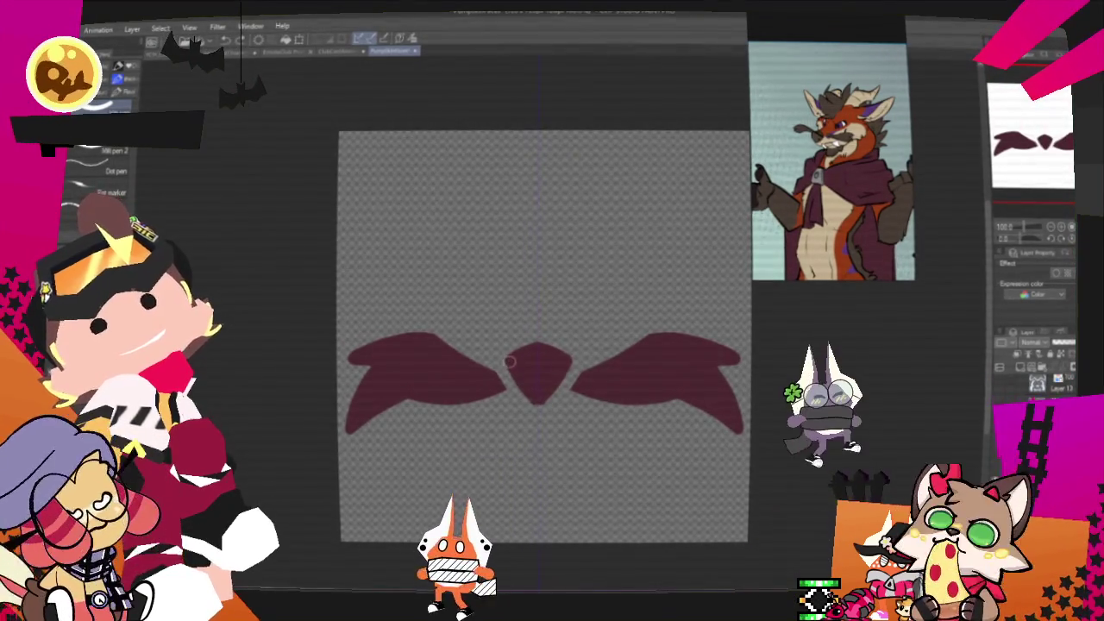
left_click_drag(531, 394, 623, 347)
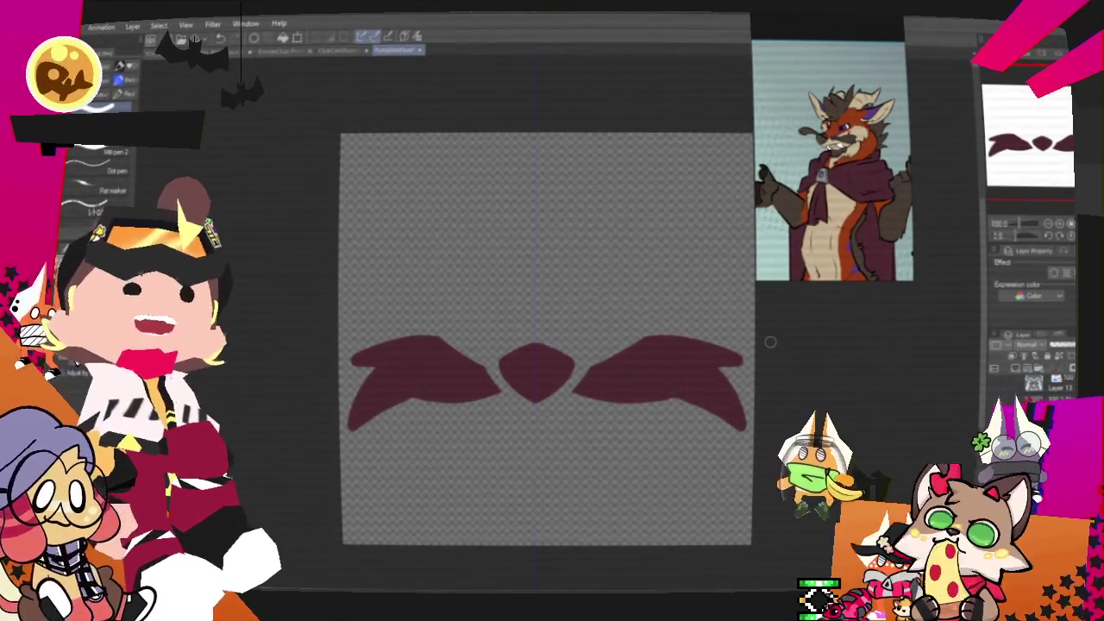
left_click_drag(770, 342, 914, 276)
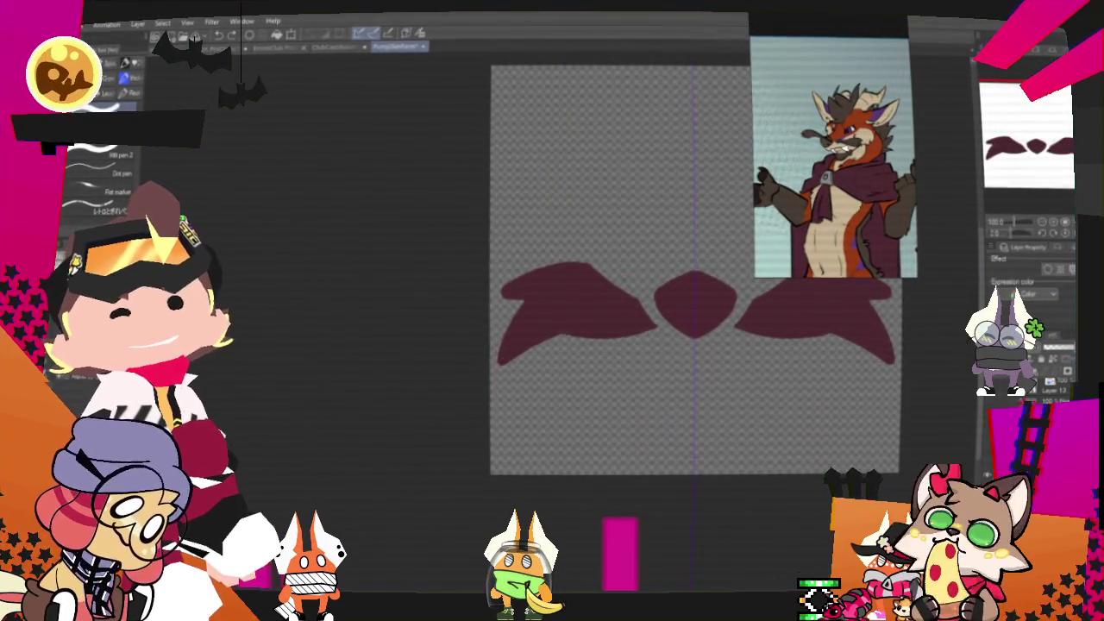
Add highlight strokes inside the brows and extend the left brow's tip into a longer point
left_click_drag(603, 334, 518, 341)
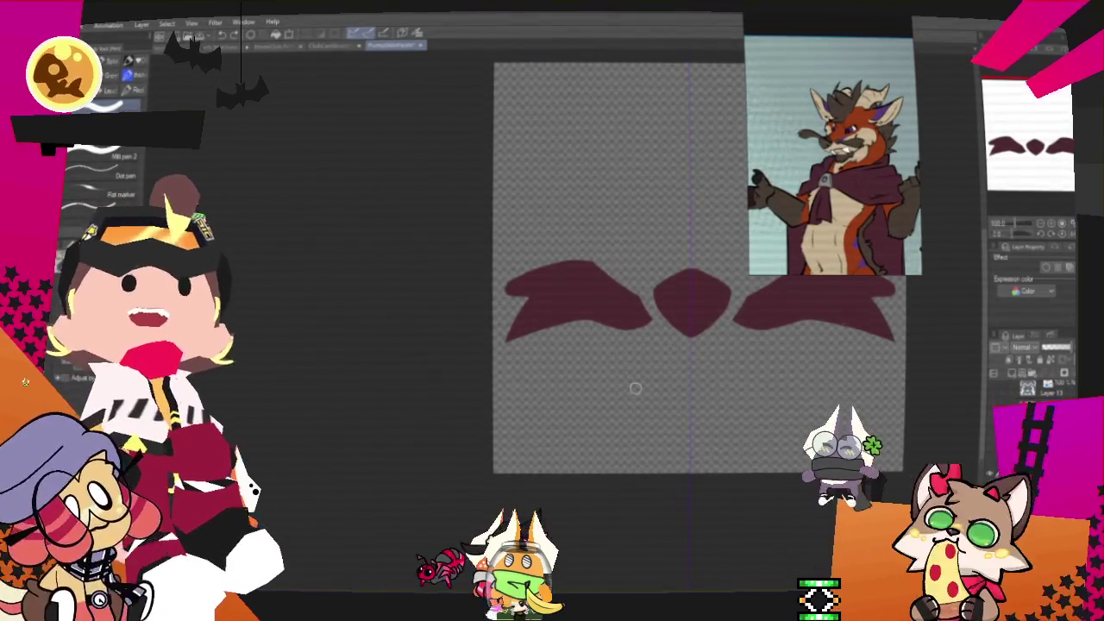
left_click_drag(634, 389, 568, 407)
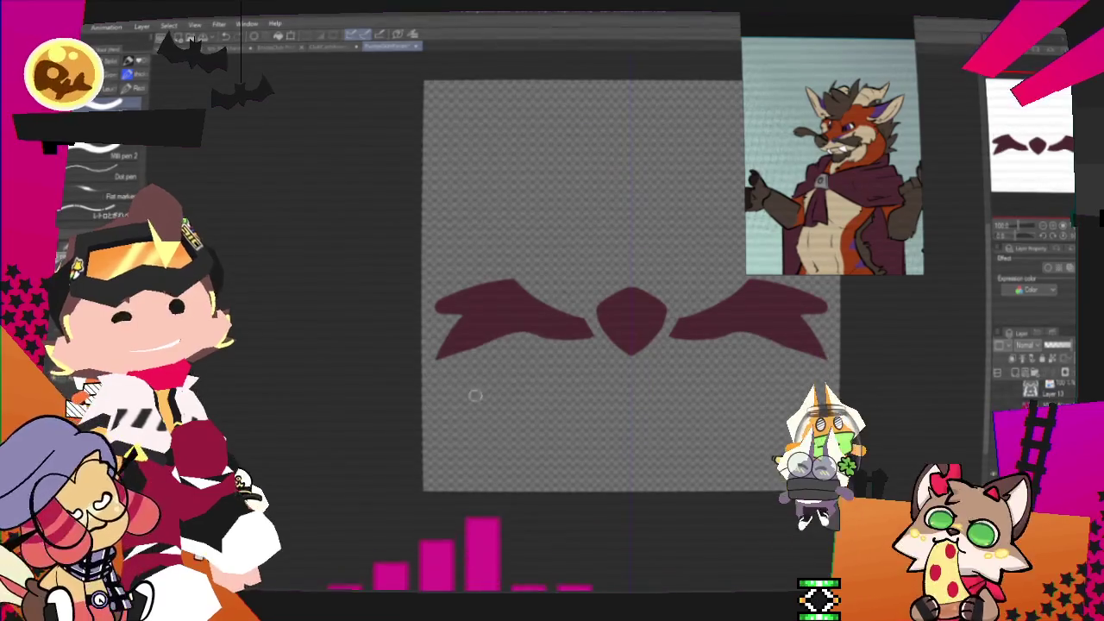
left_click_drag(483, 338, 439, 349)
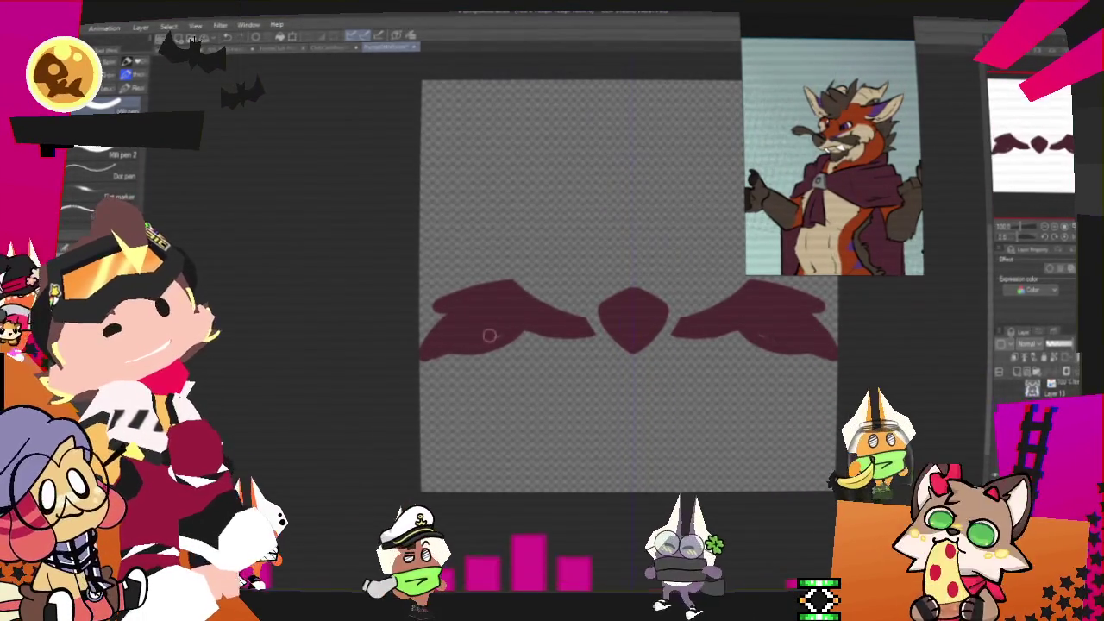
left_click_drag(448, 341, 527, 348)
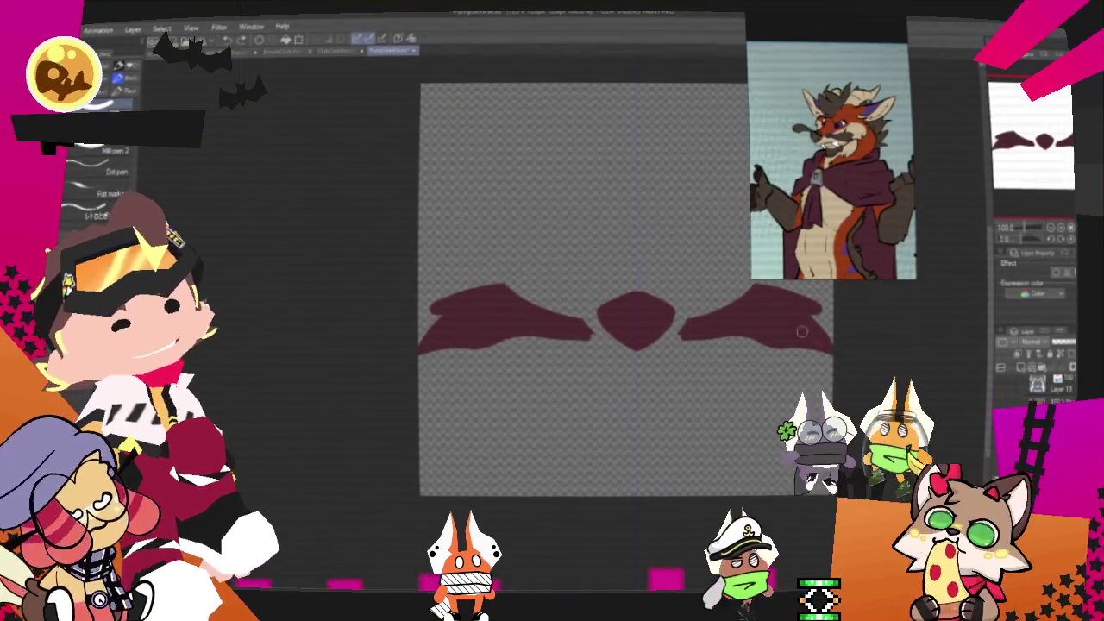
scroll(833, 164, "up", 5)
scroll(833, 164, "down", 3)
scroll(833, 164, "down", 2)
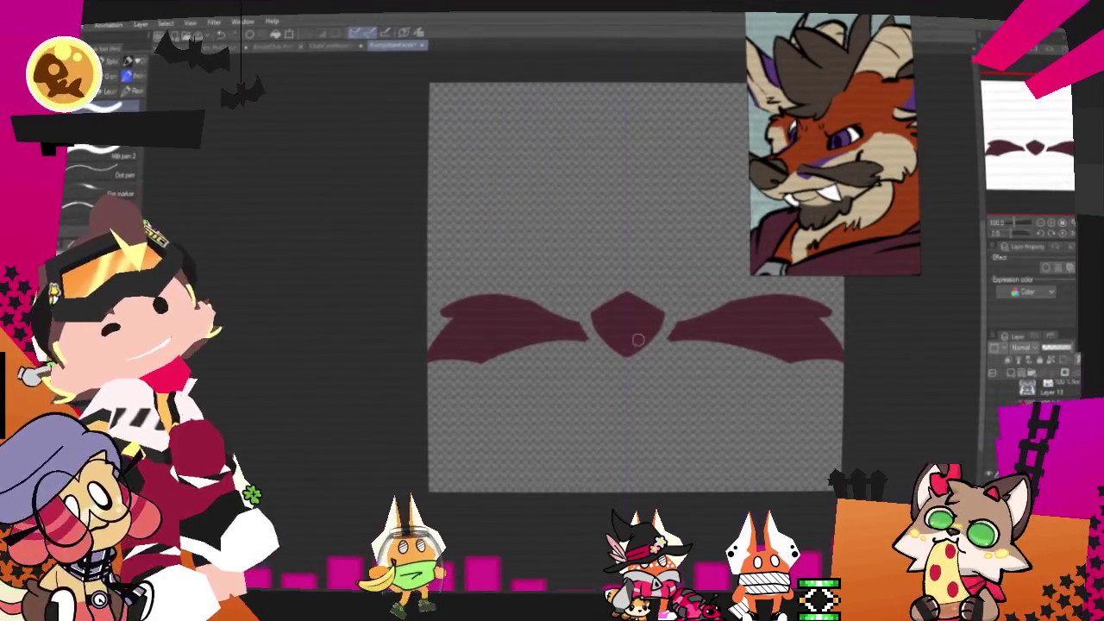
key("ctrl+0")
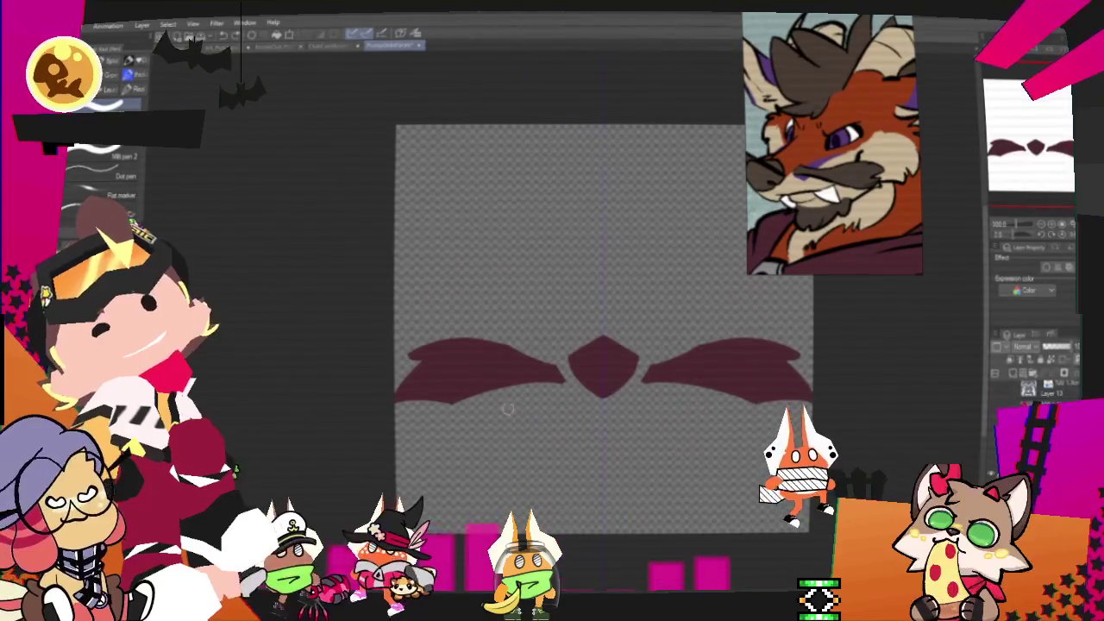
Draw two V-shaped fangs below the nose joined by a zigzag mouth line
left_click_drag(552, 435, 518, 478)
left_click_drag(515, 401, 568, 470)
left_click_drag(643, 470, 698, 401)
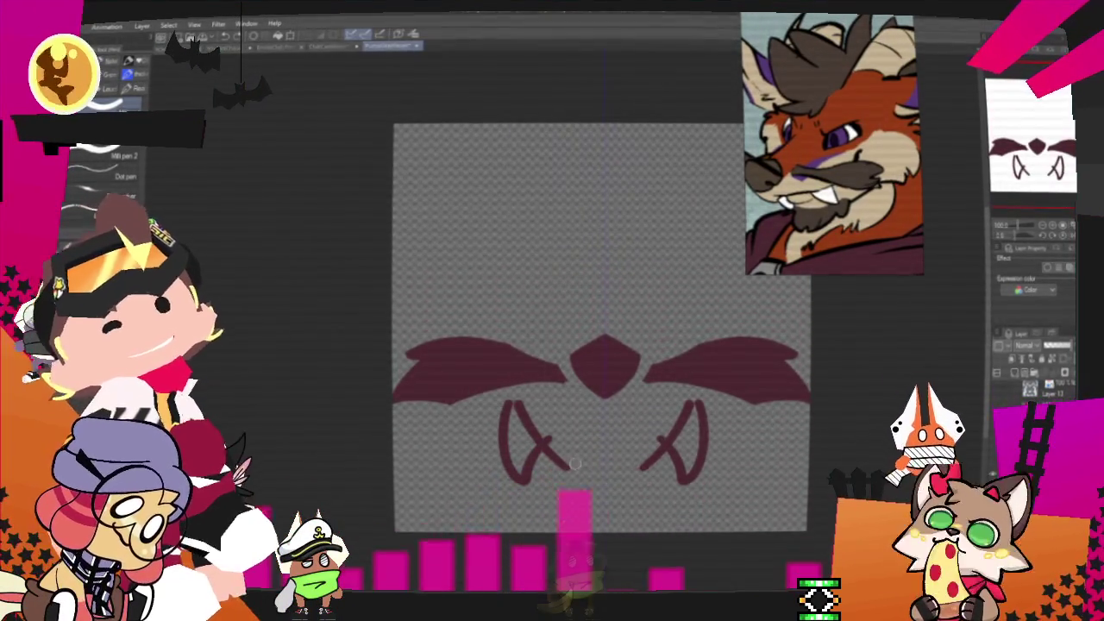
left_click_drag(521, 453, 686, 448)
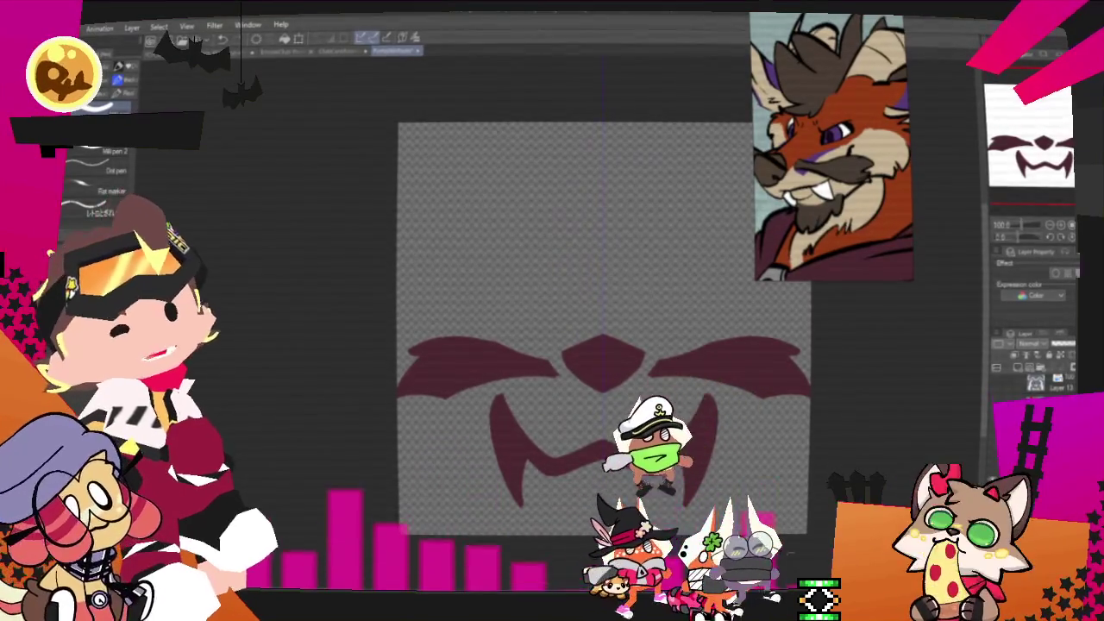
scroll(671, 421, "down", 1)
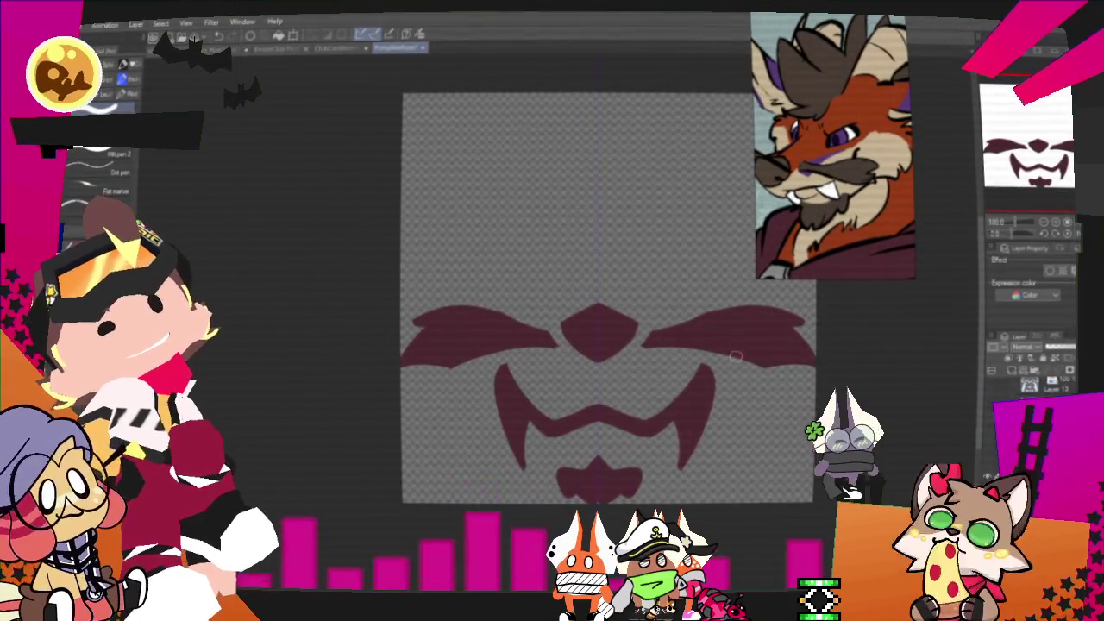
key("ctrl+t")
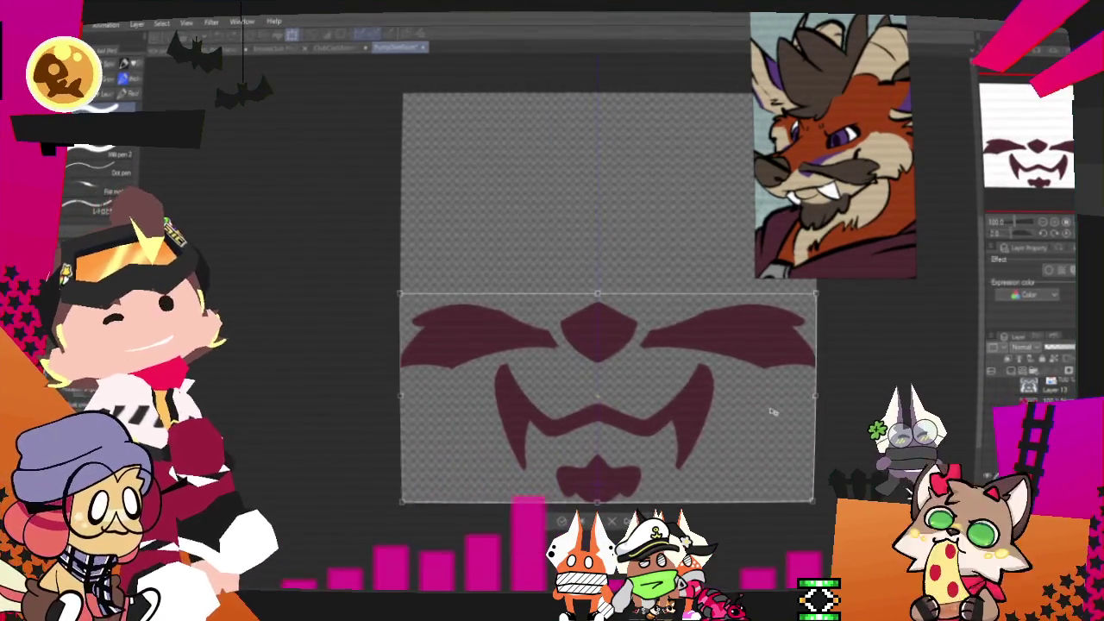
Move the face drawing upward and restore the angled strokes above the mustache
key("Up")
key("Up")
key("Up")
key("Up")
key("Up")
key("Up")
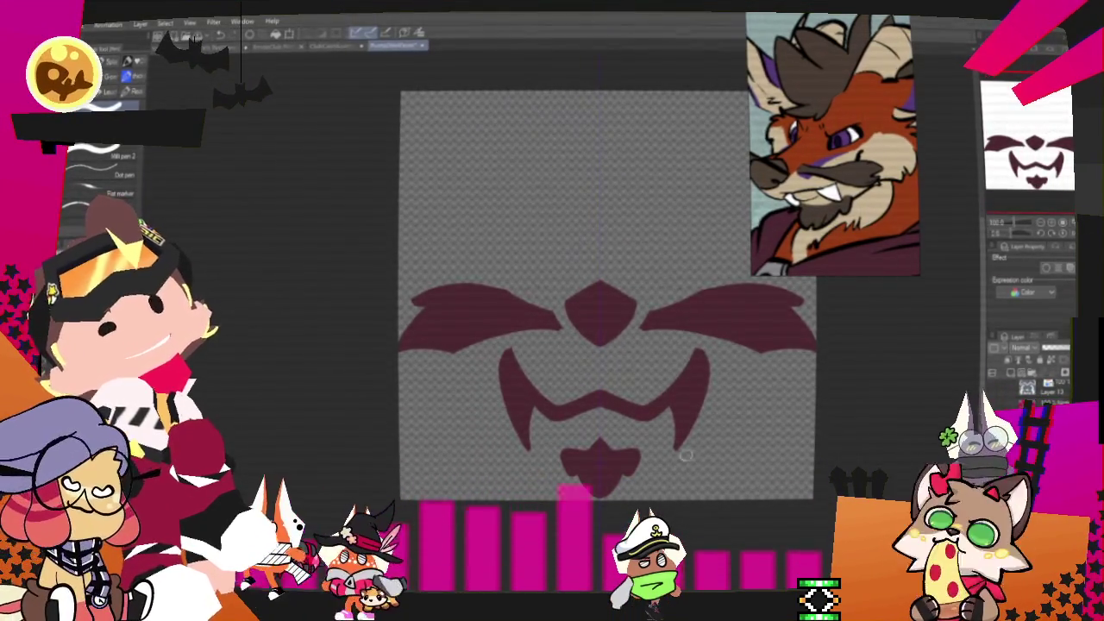
left_click_drag(680, 471, 621, 526)
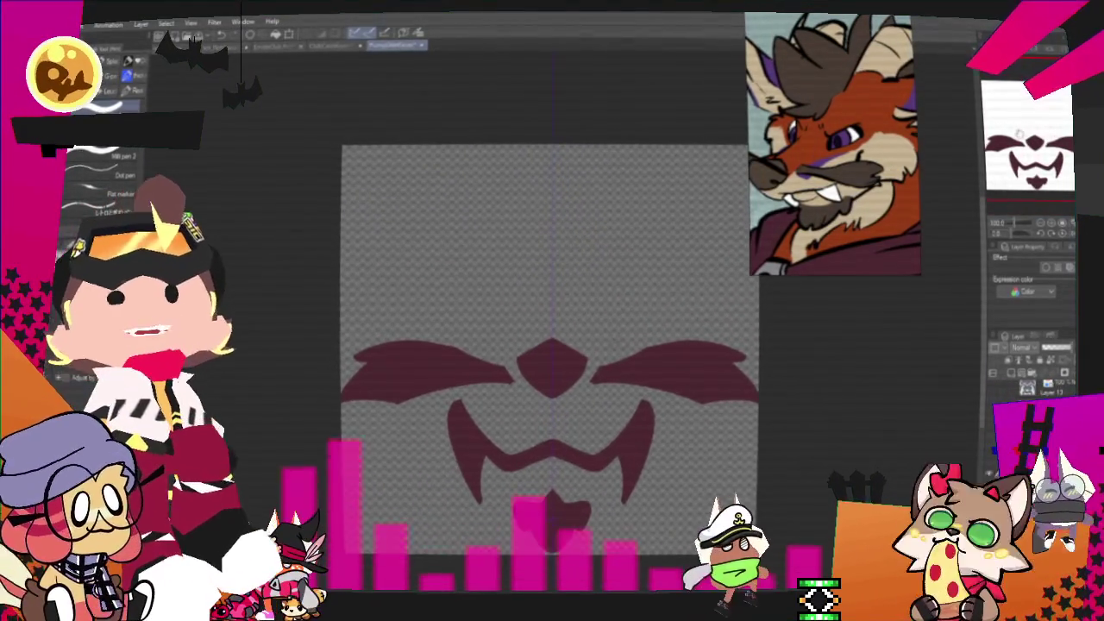
left_click_drag(765, 222, 779, 246)
key("ctrl+y")
key("ctrl+z")
key("ctrl+y")
Outline both eyes symmetrically, fill them solid dark red, and add light inner marks
mouse_move(440, 274)
left_mouse_down()
mouse_move(495, 359)
mouse_move(534, 347)
mouse_move(520, 344)
left_mouse_up()
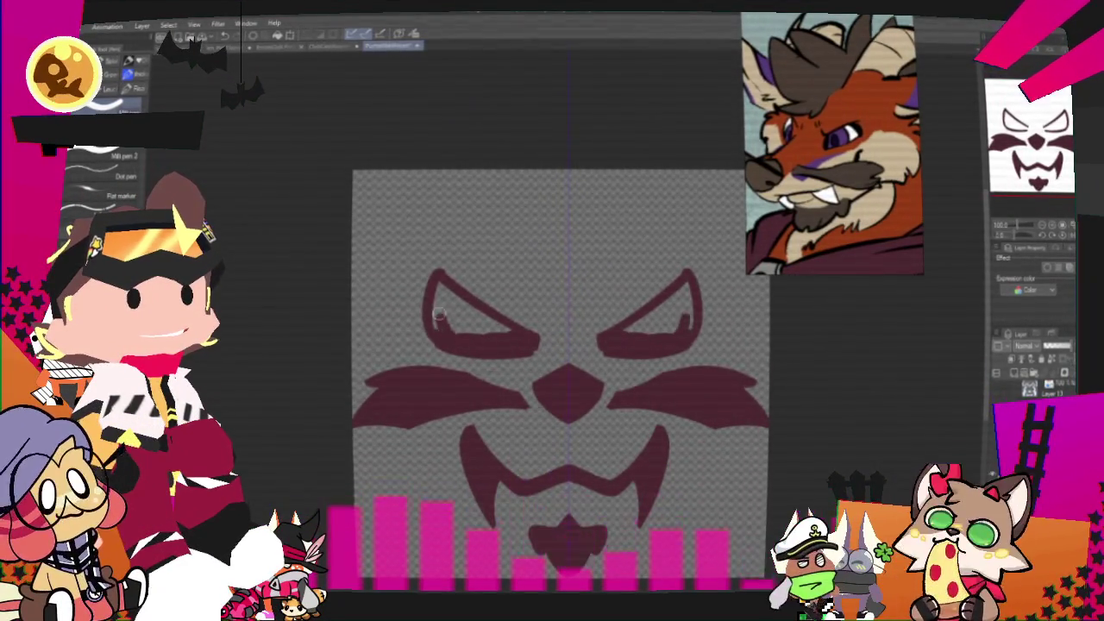
left_click_drag(432, 317, 460, 336)
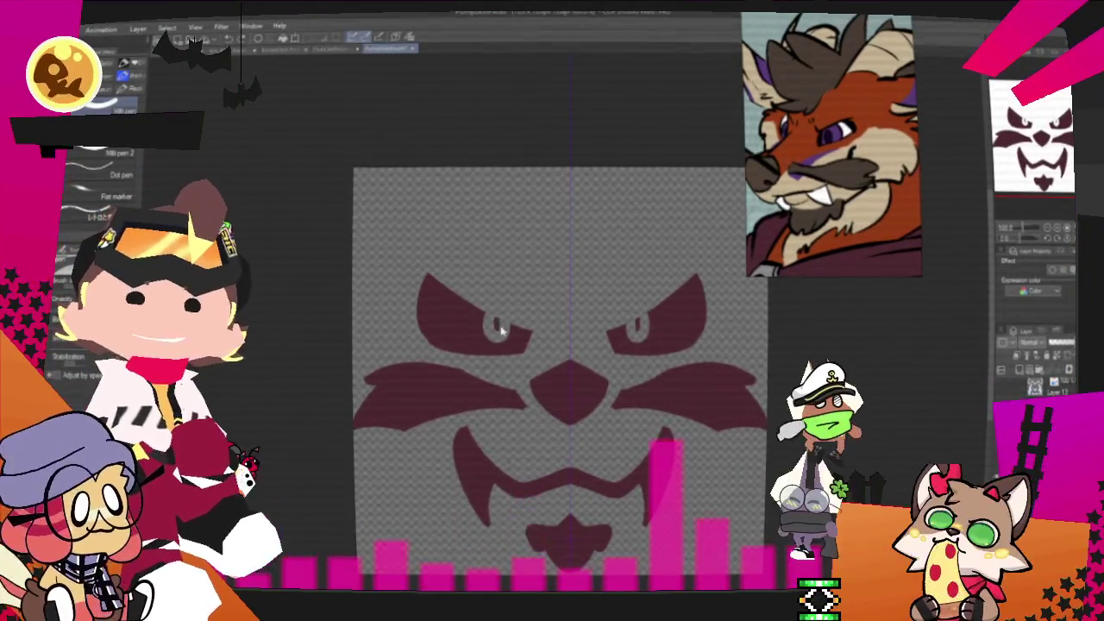
mouse_move(470, 315)
left_mouse_down()
mouse_move(487, 345)
mouse_move(503, 341)
left_mouse_up()
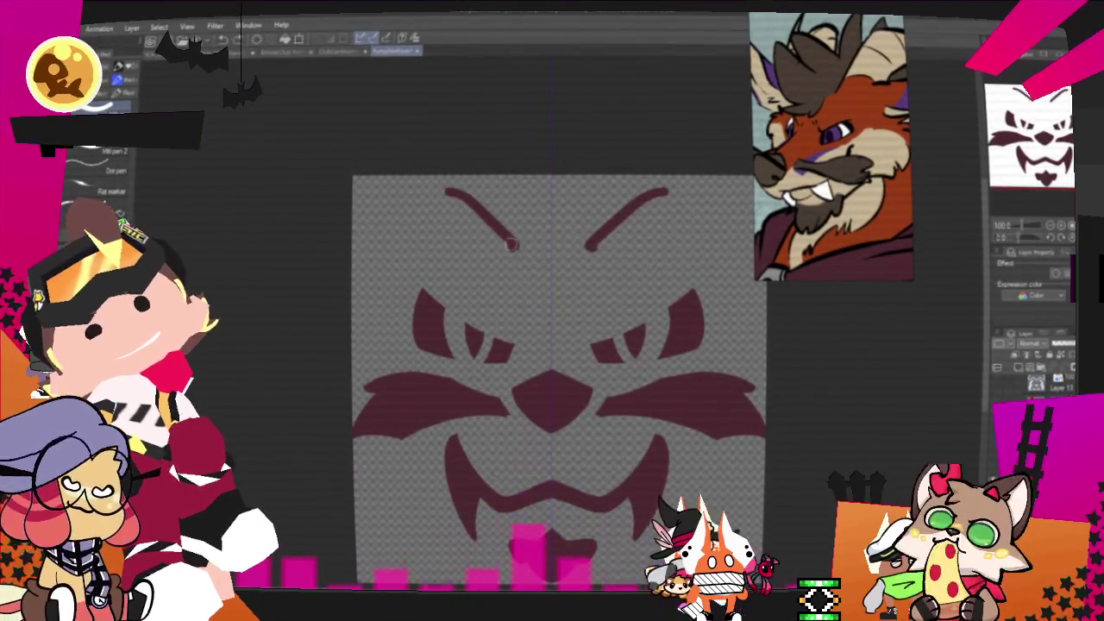
Hook the outer brow ends downward and undo the peaks on the top strokes
left_click_drag(447, 187, 371, 309)
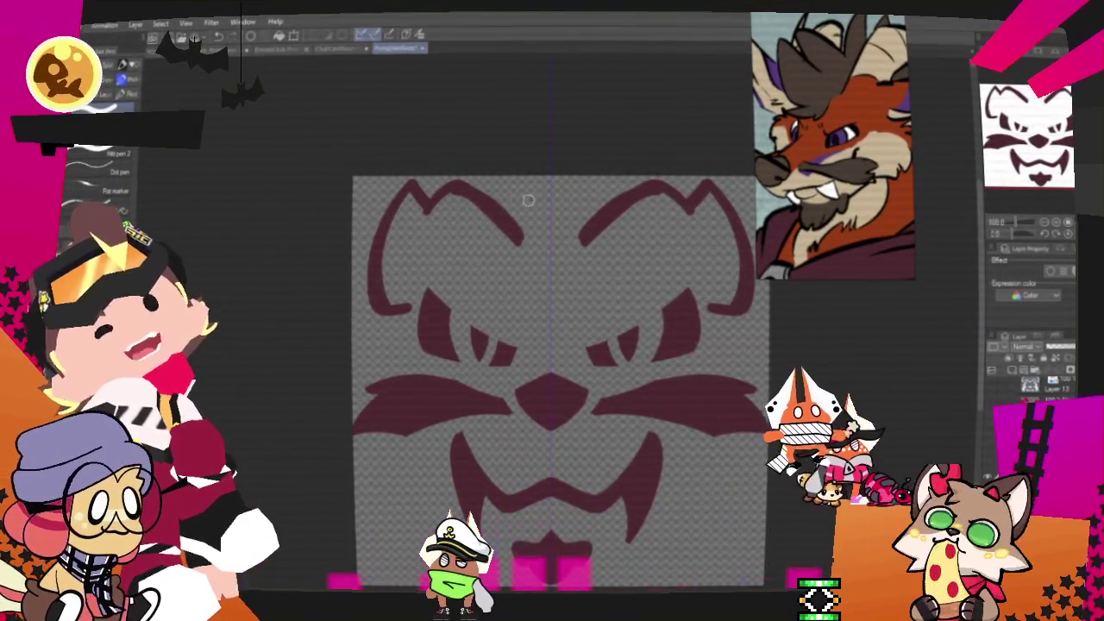
left_click_drag(753, 406, 717, 384)
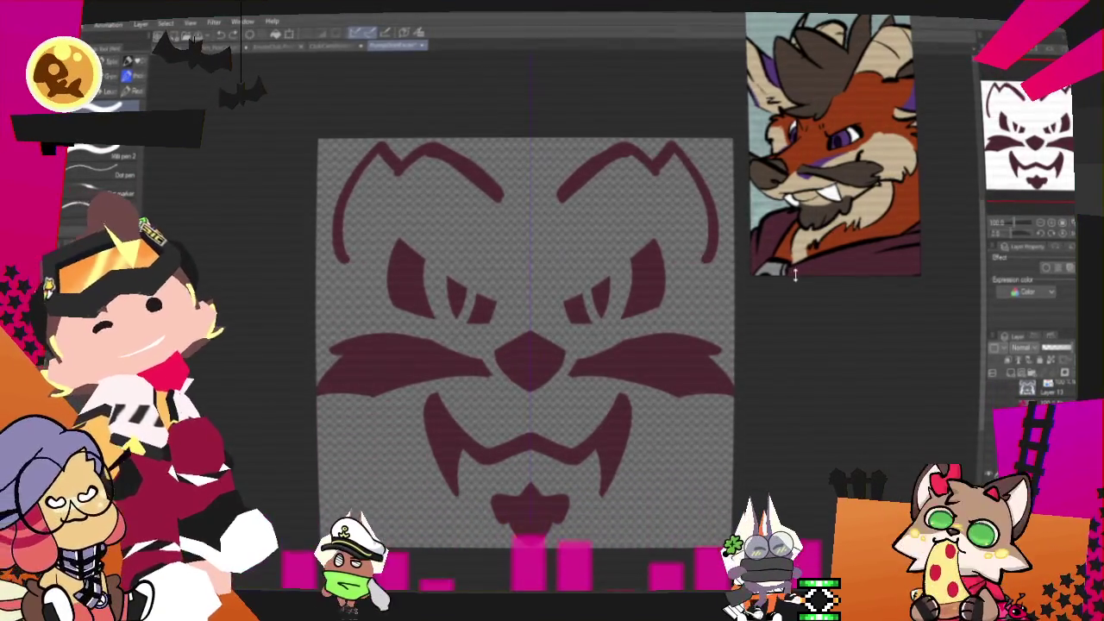
key("ctrl+z")
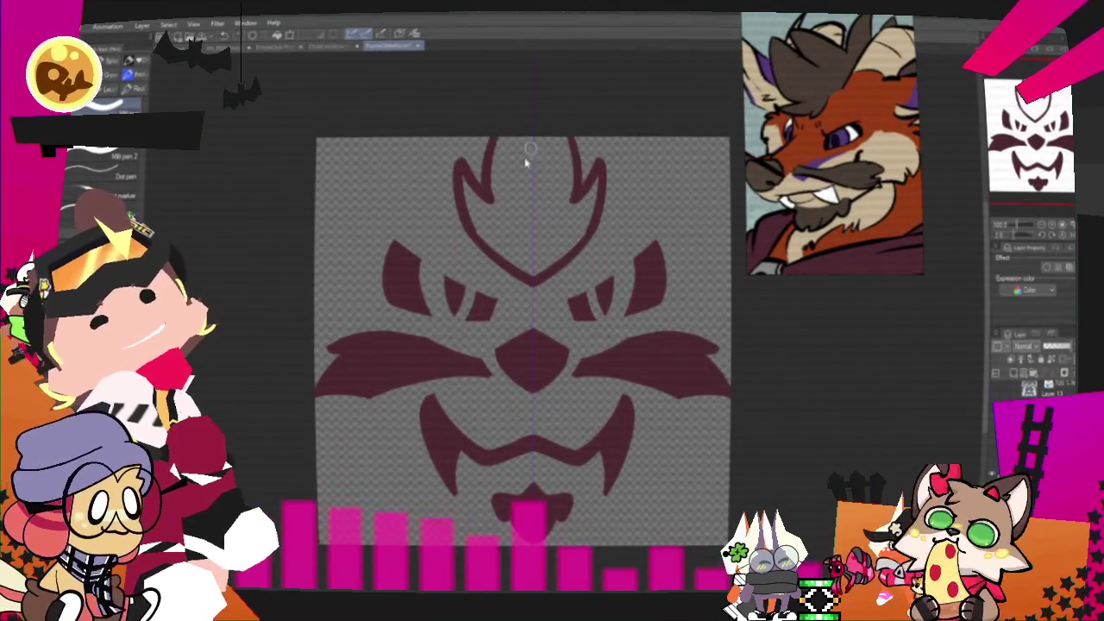
Redraw the forehead crest as thicker peaked strokes with inner lines and fill it solid
left_click_drag(485, 184, 505, 178)
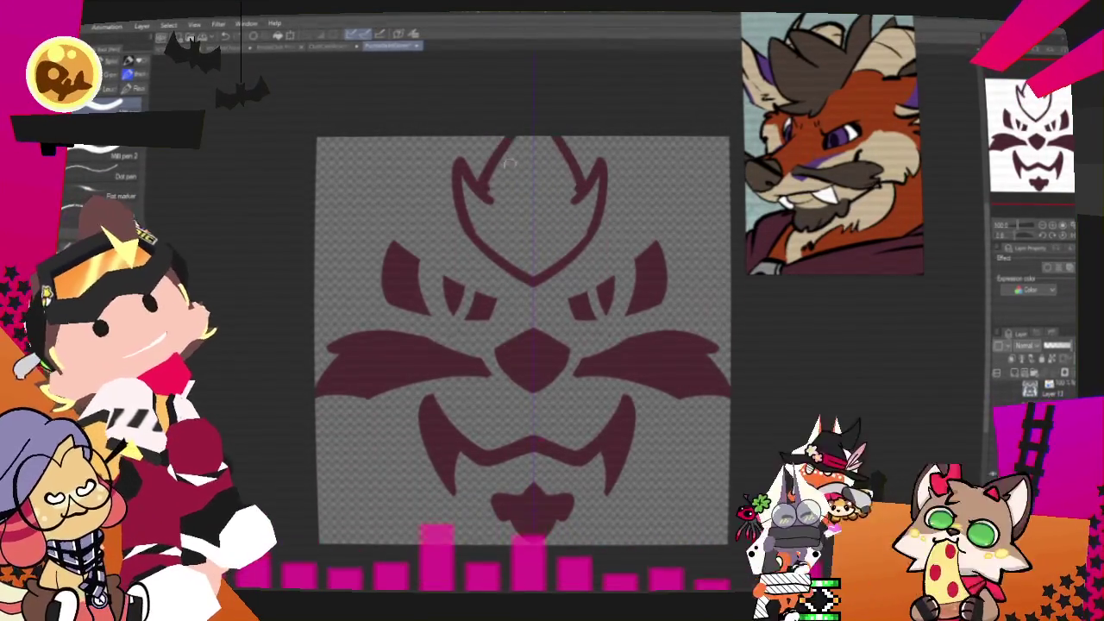
left_click_drag(486, 138, 488, 189)
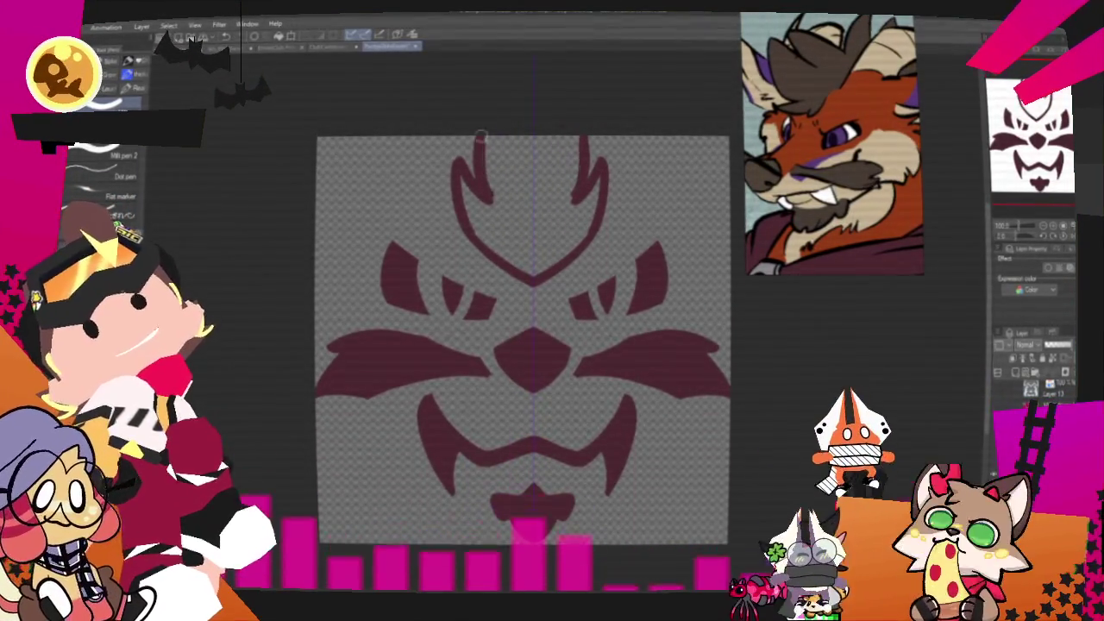
left_click_drag(478, 146, 483, 198)
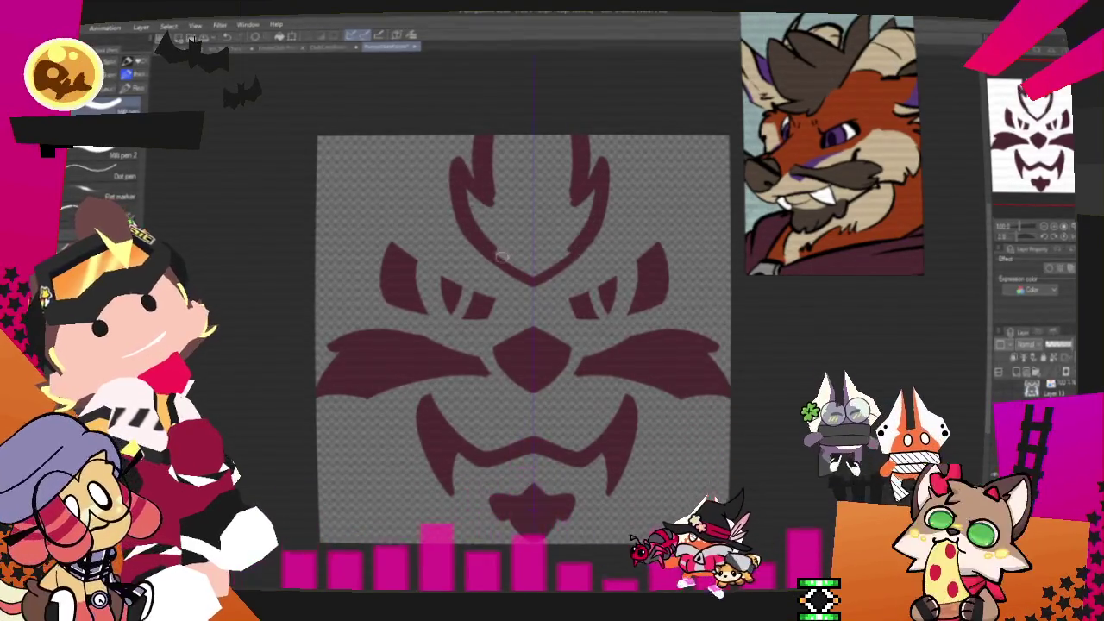
mouse_move(502, 256)
left_mouse_down()
mouse_move(509, 246)
mouse_move(522, 257)
left_mouse_up()
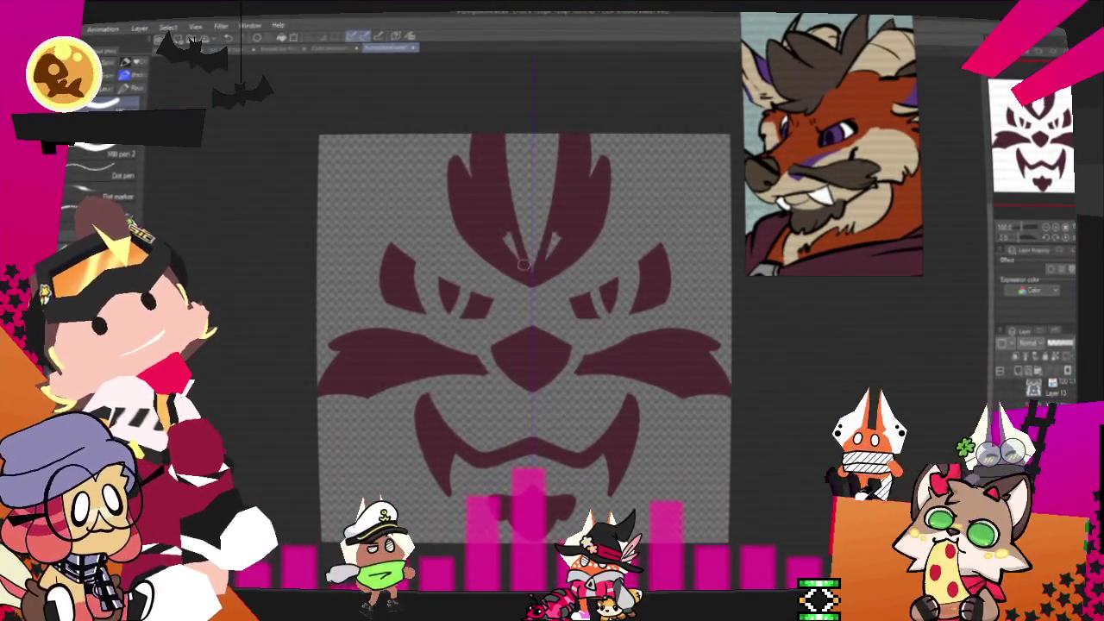
left_click_drag(517, 121, 529, 216)
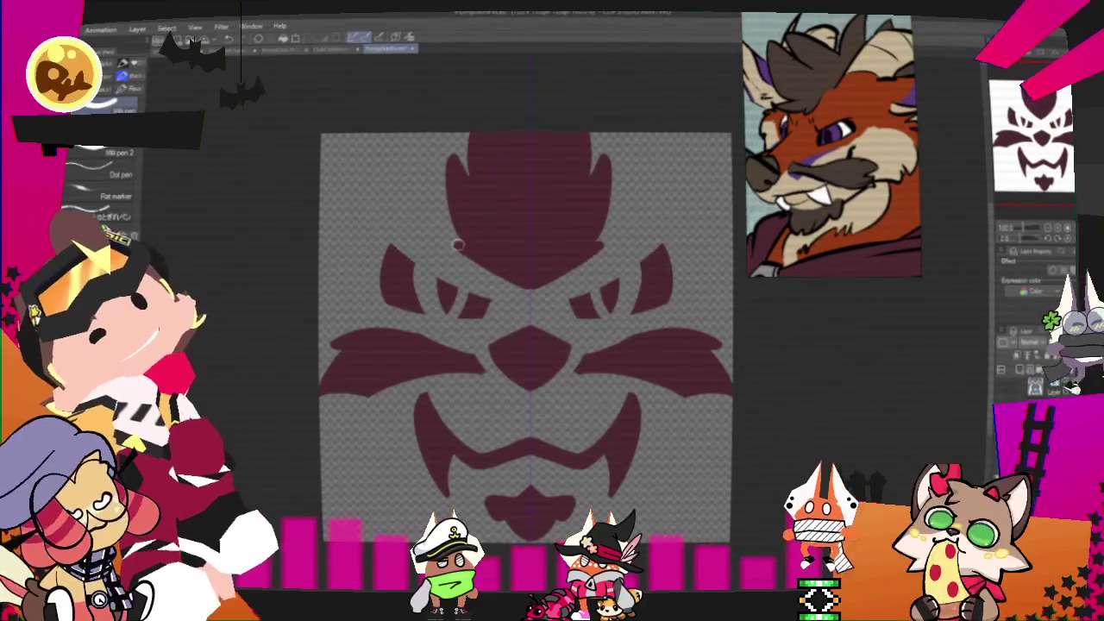
Widen the crest on both sides, cut notches beside its centre, and trim its outer spikes
left_click_drag(458, 245, 450, 166)
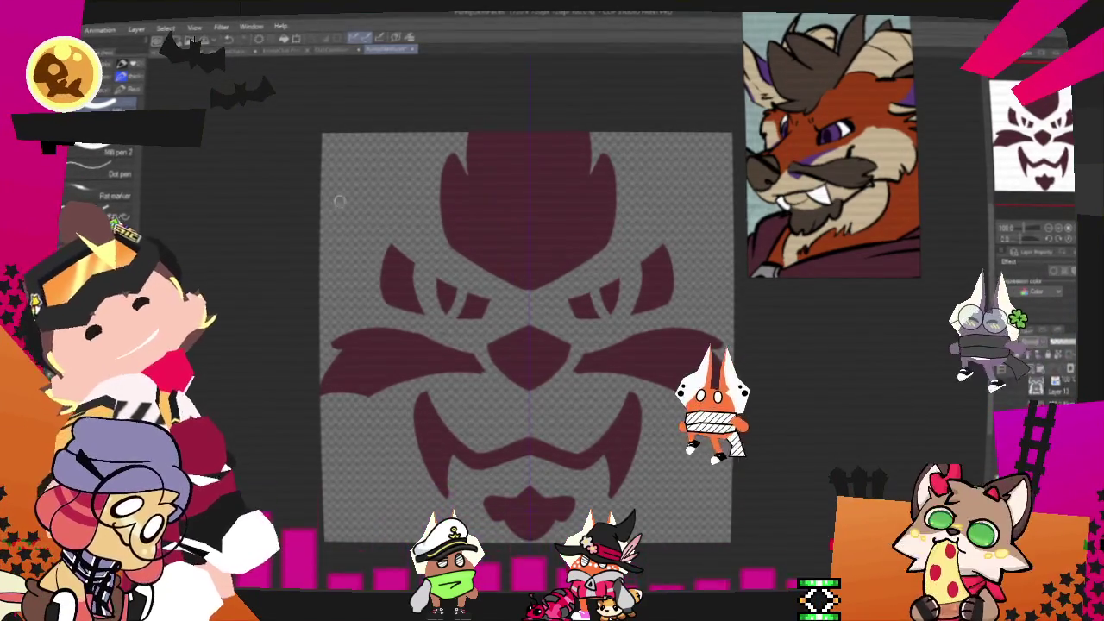
left_click_drag(449, 148, 491, 202)
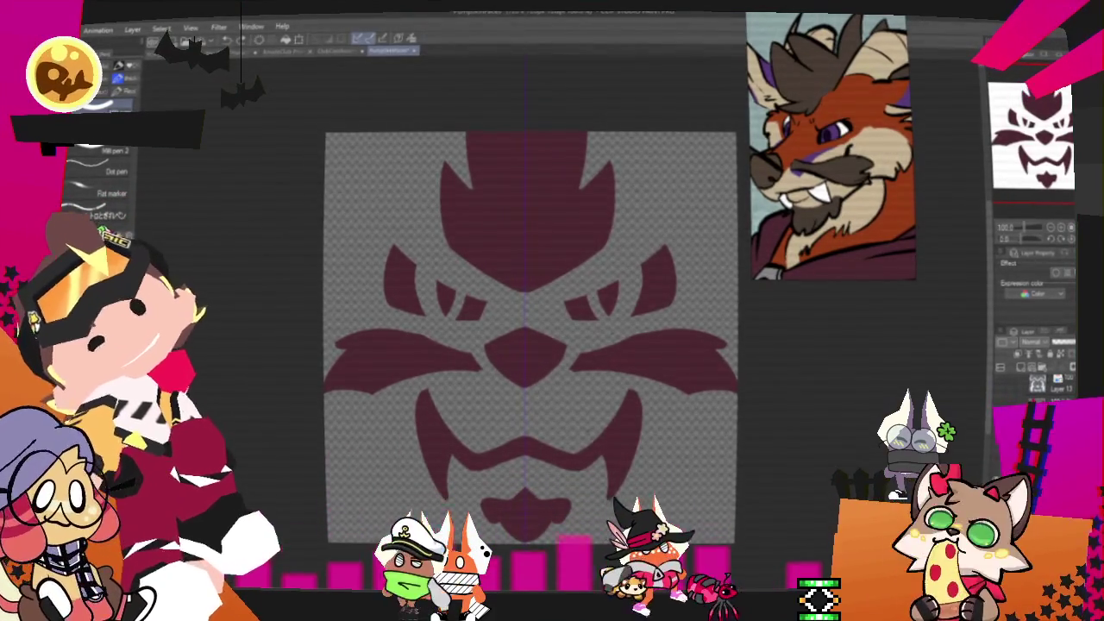
left_click_drag(507, 284, 440, 222)
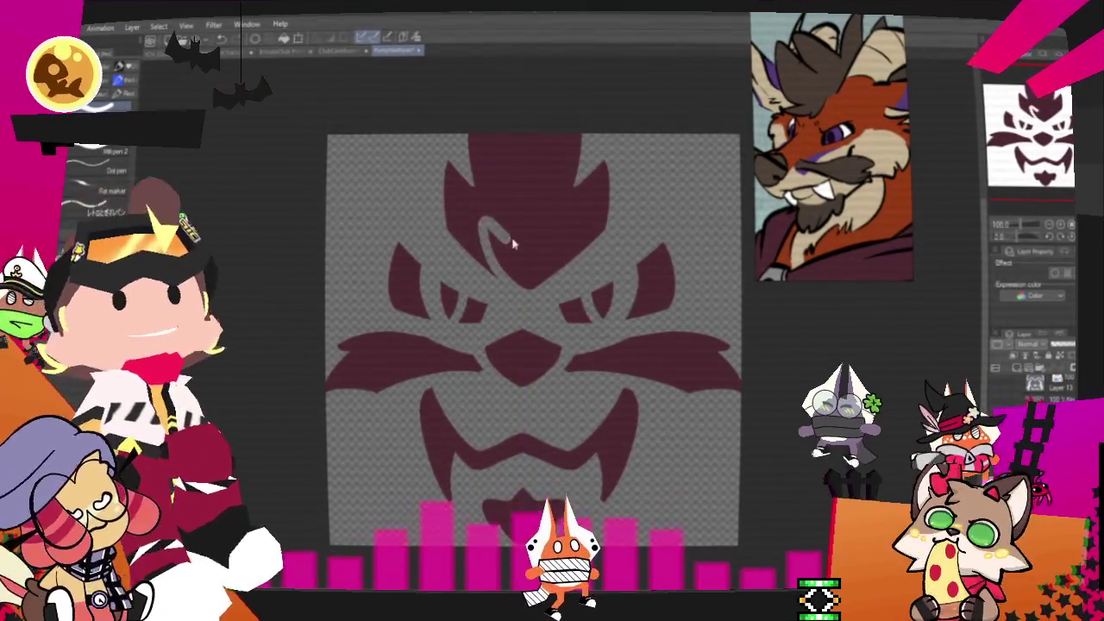
mouse_move(482, 209)
left_mouse_down()
mouse_move(507, 234)
mouse_move(543, 143)
left_mouse_up()
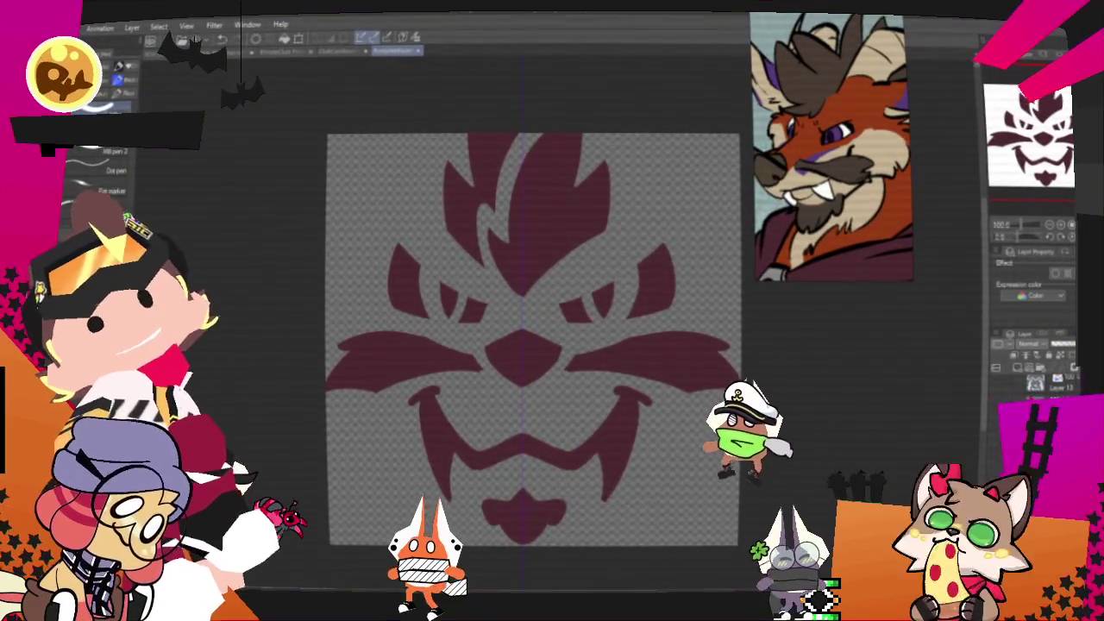
Lasso the whiskers and tilt the right whisker upward with a transform
key("m")
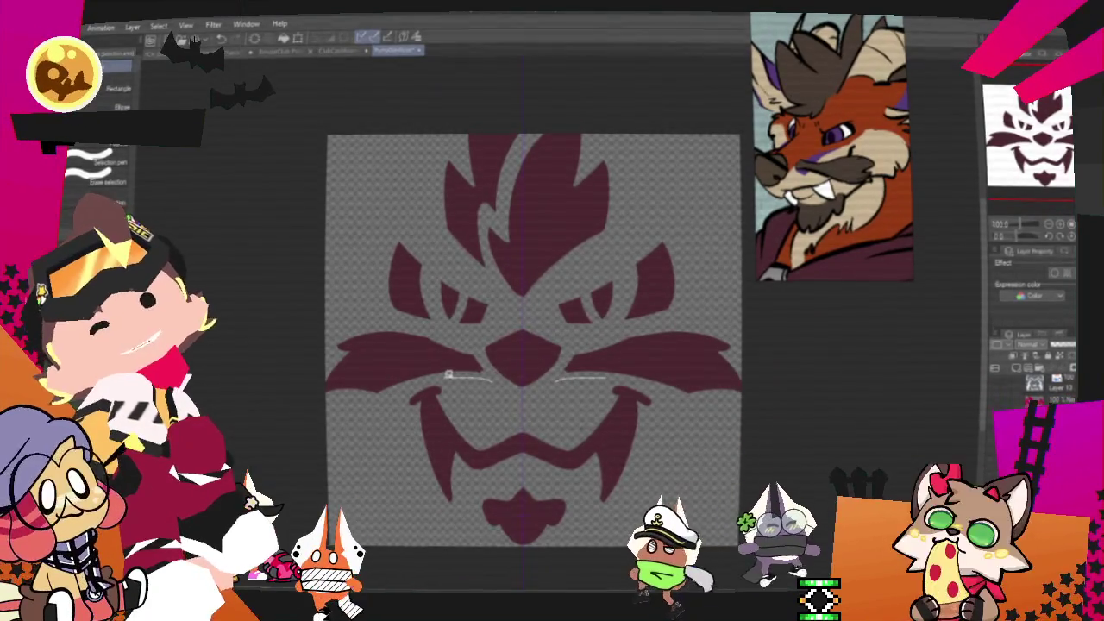
left_click_drag(345, 402, 412, 319)
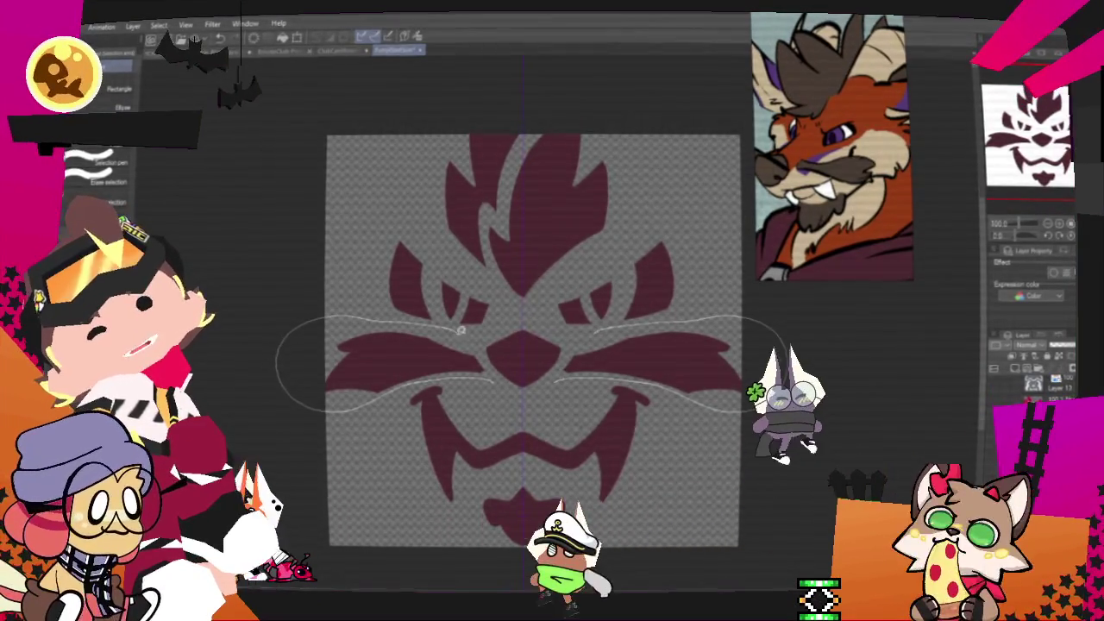
left_click_drag(412, 319, 509, 436)
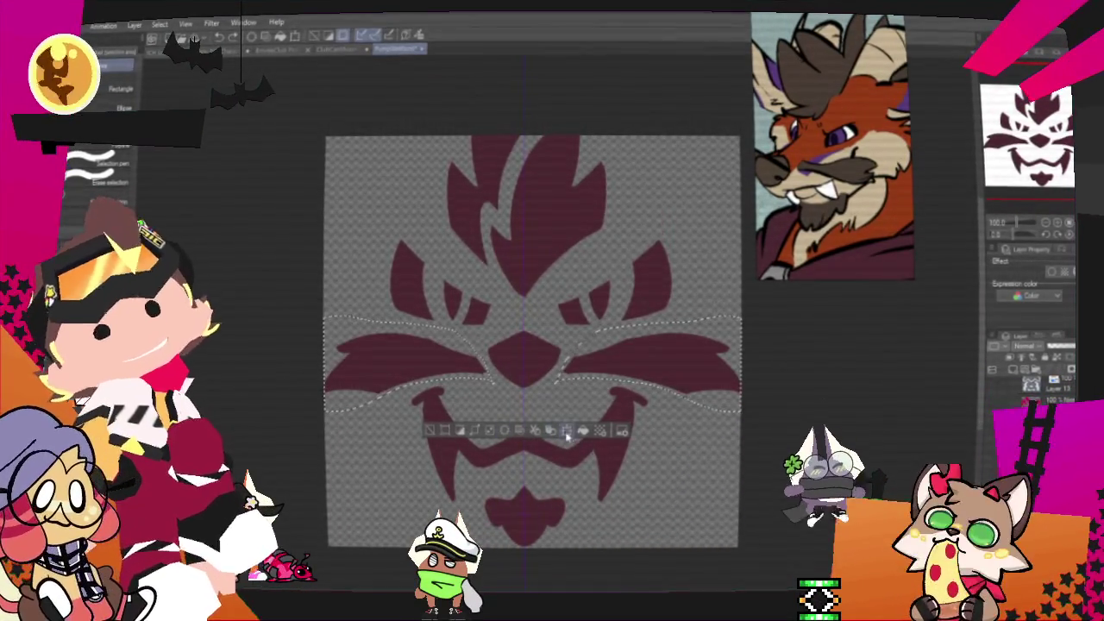
left_click(548, 436)
left_click_drag(681, 267, 696, 298)
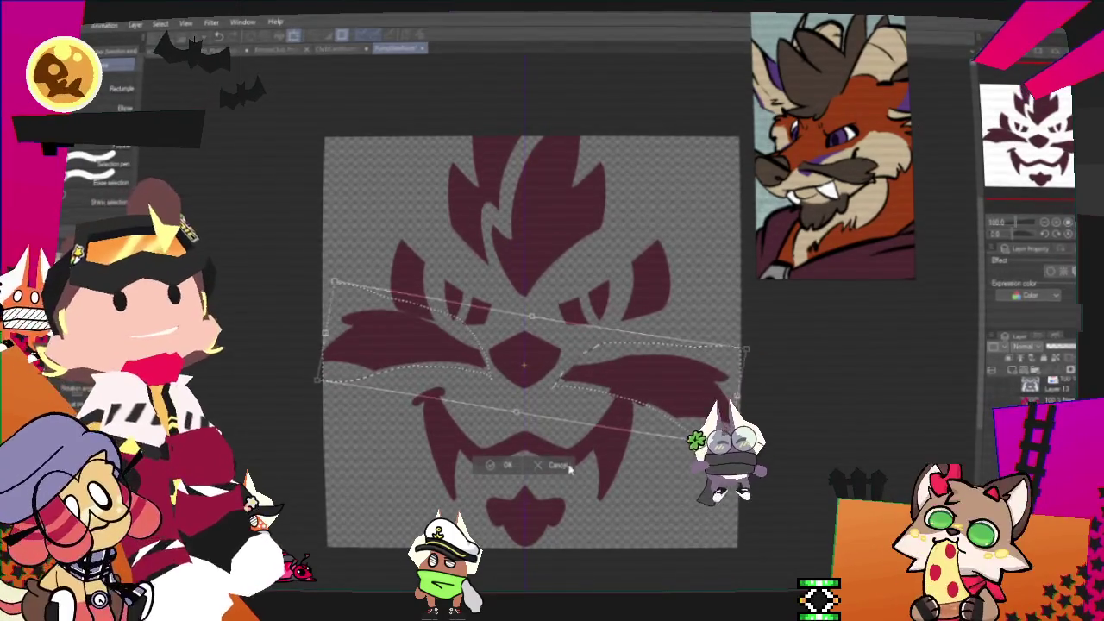
left_click(558, 464)
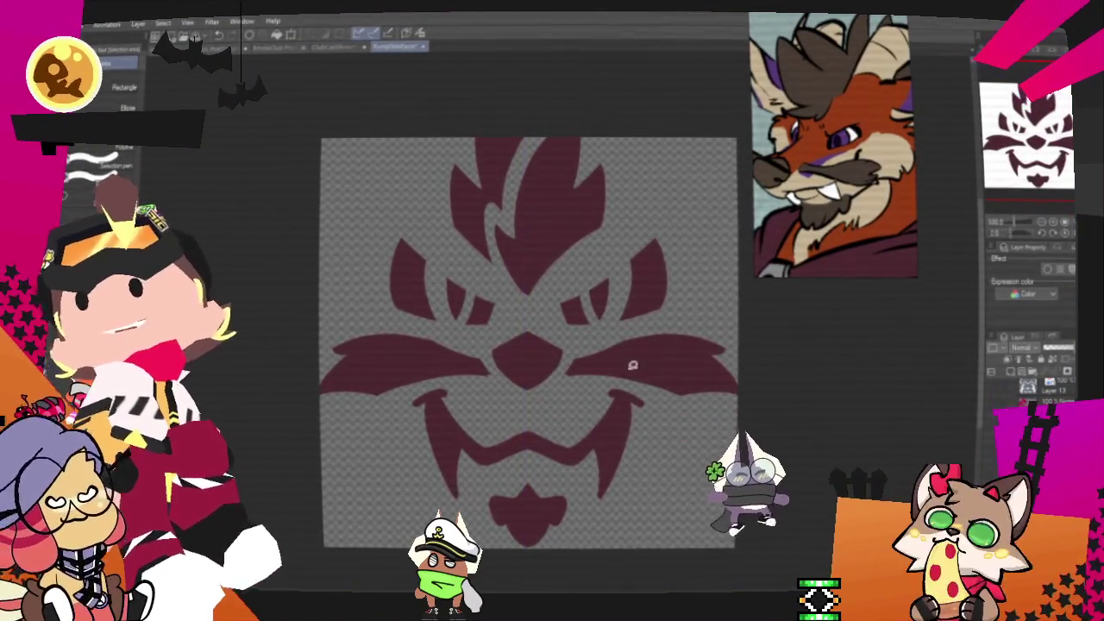
mouse_move(593, 337)
left_mouse_down()
mouse_move(661, 321)
mouse_move(763, 401)
left_mouse_up()
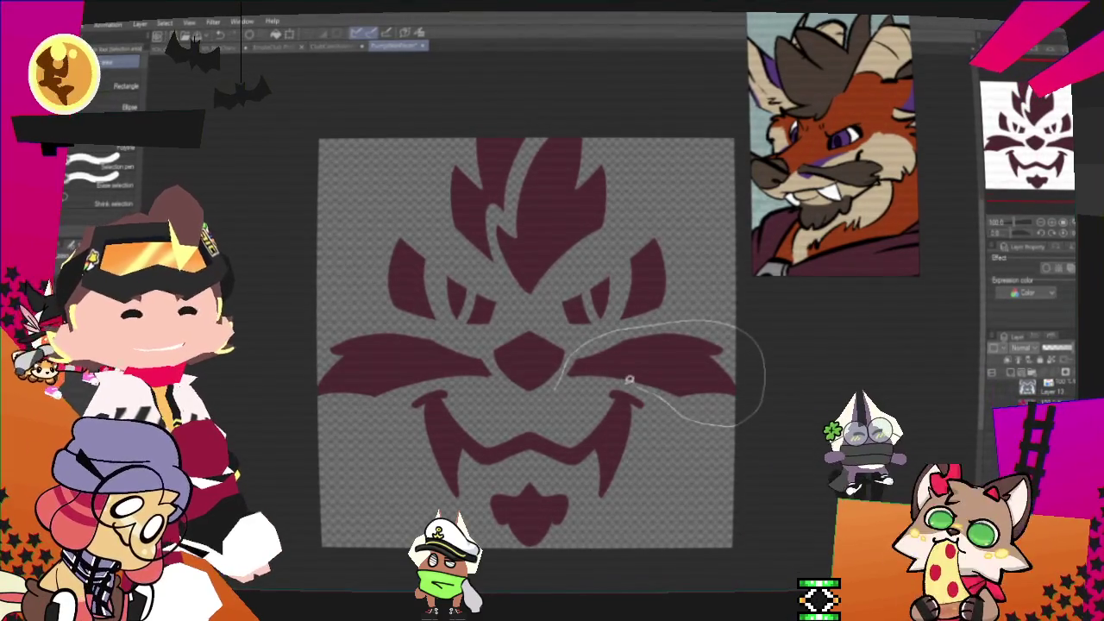
key("ctrl+t")
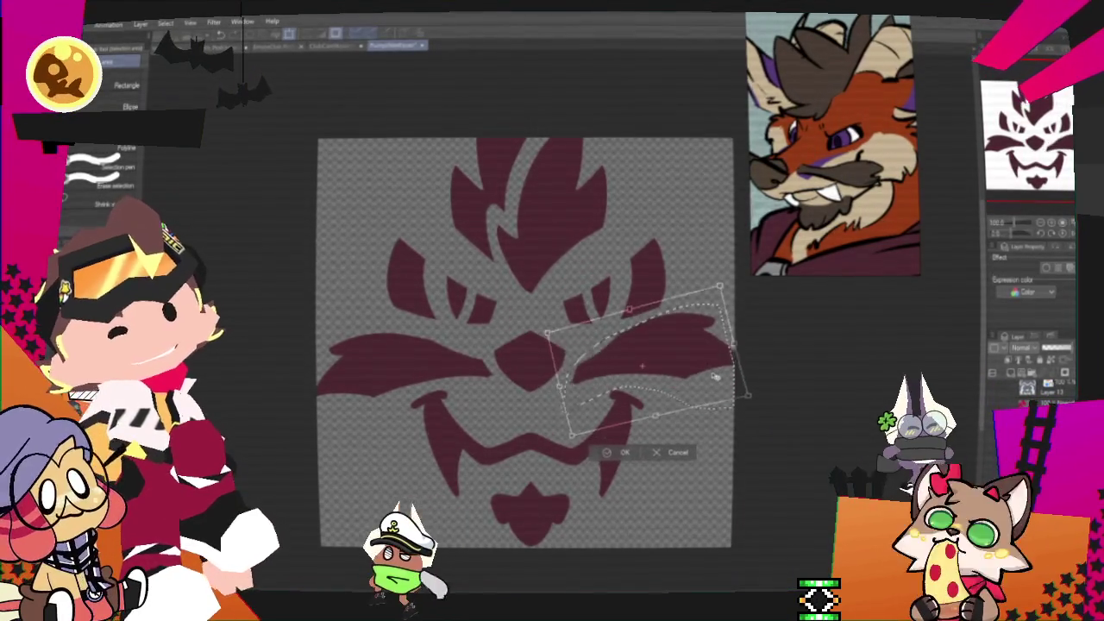
left_click_drag(734, 412, 723, 377)
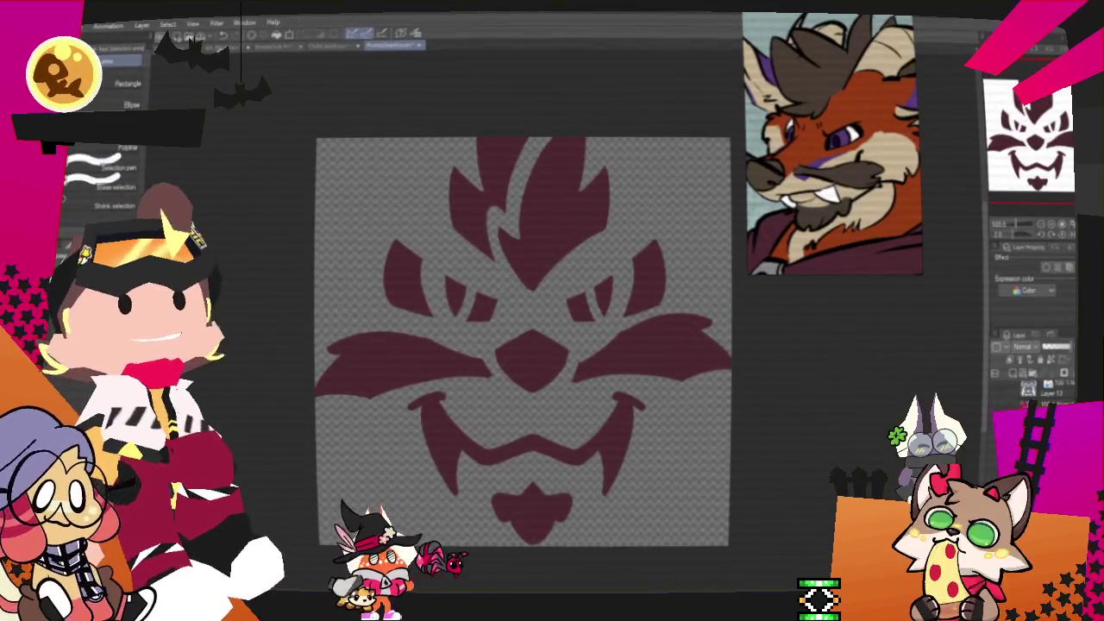
Erase the left cheek and repaint tapered cheek strokes mirrored on both sides
mouse_move(489, 352)
left_mouse_down()
mouse_move(457, 382)
mouse_move(498, 386)
left_mouse_up()
key("Delete")
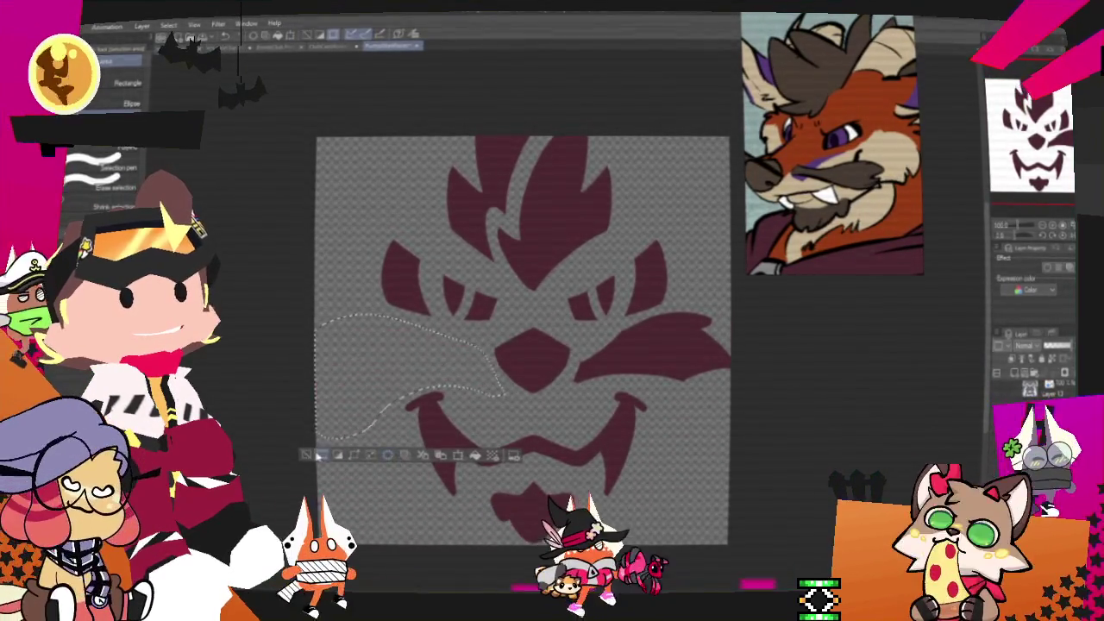
key("ctrl+d")
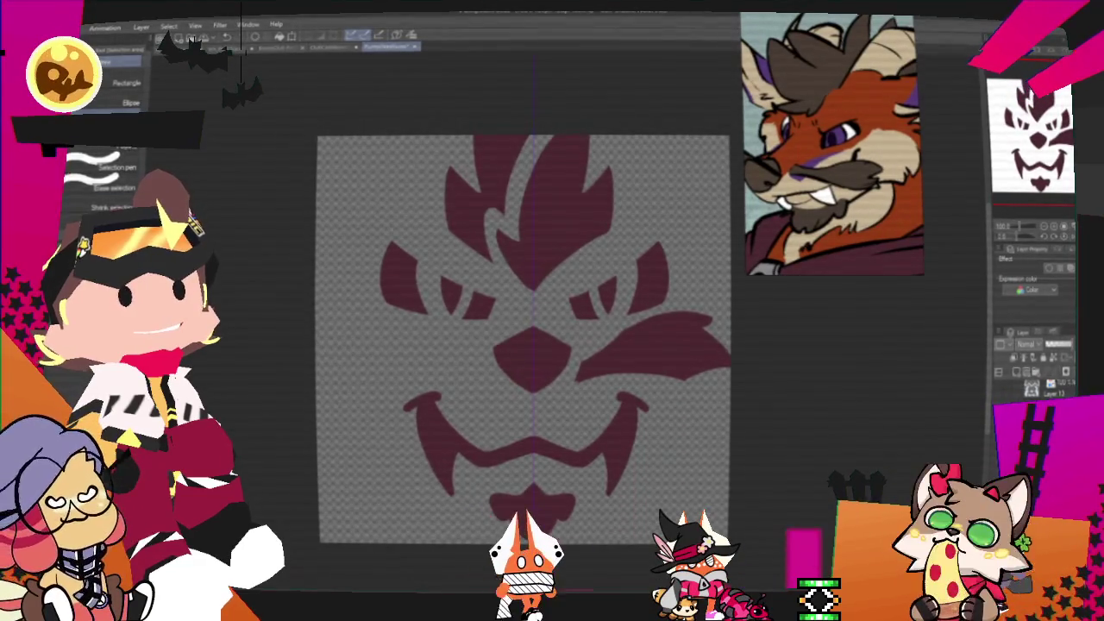
mouse_move(591, 363)
left_mouse_down()
mouse_move(720, 315)
mouse_move(723, 360)
mouse_move(649, 368)
left_mouse_up()
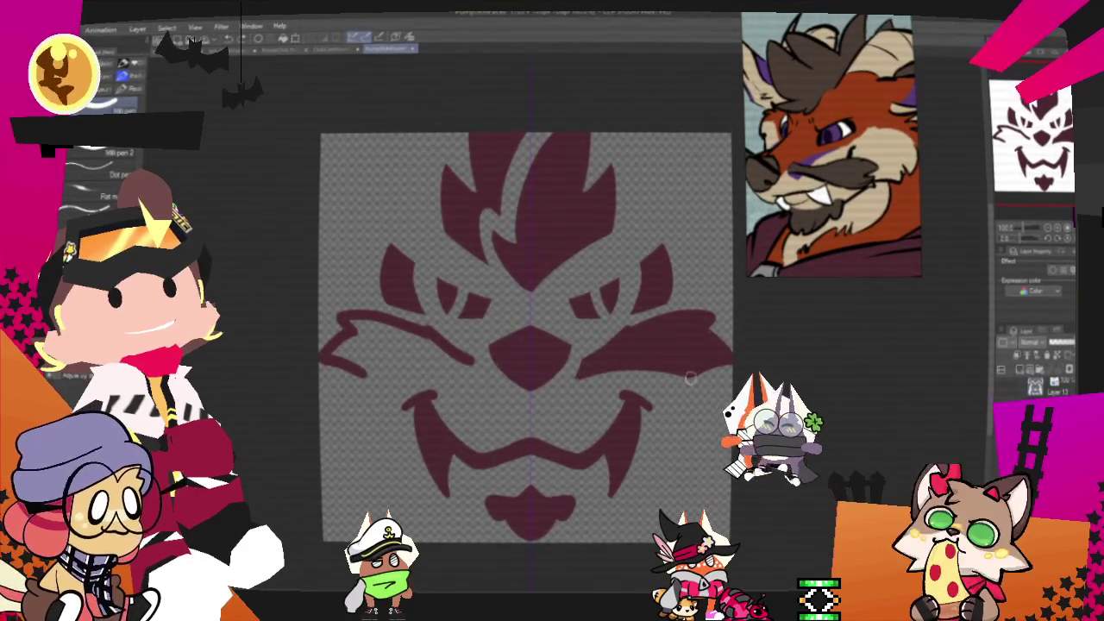
left_click_drag(649, 368, 586, 373)
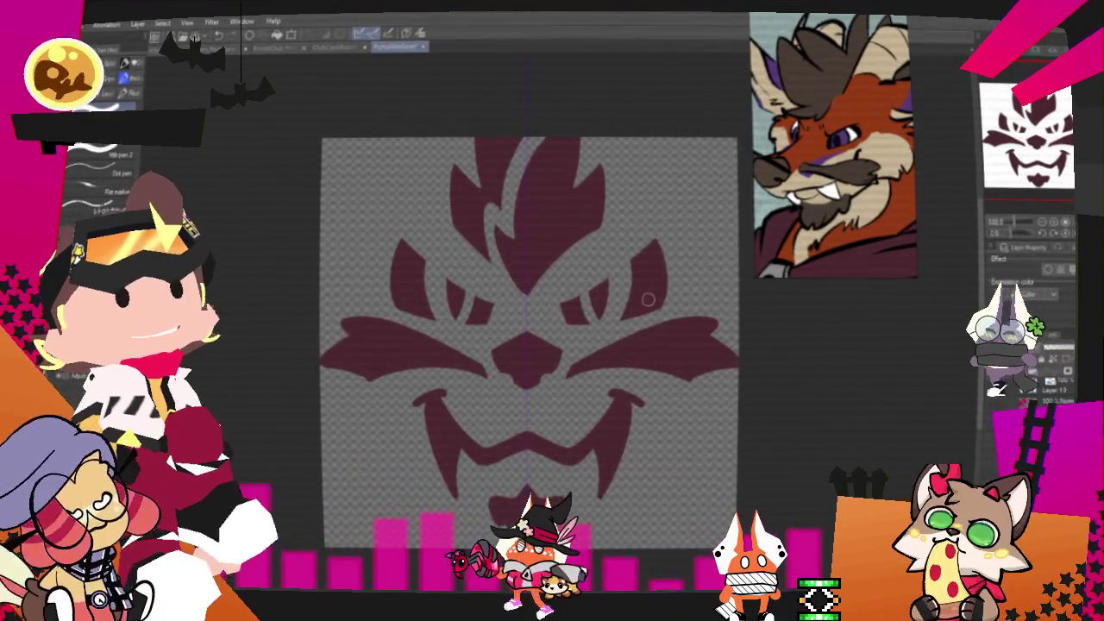
Lasso the mouth and tongue area and stretch it horizontally wider with Transform
scroll(638, 319, "down", 1)
scroll(625, 345, "down", 1)
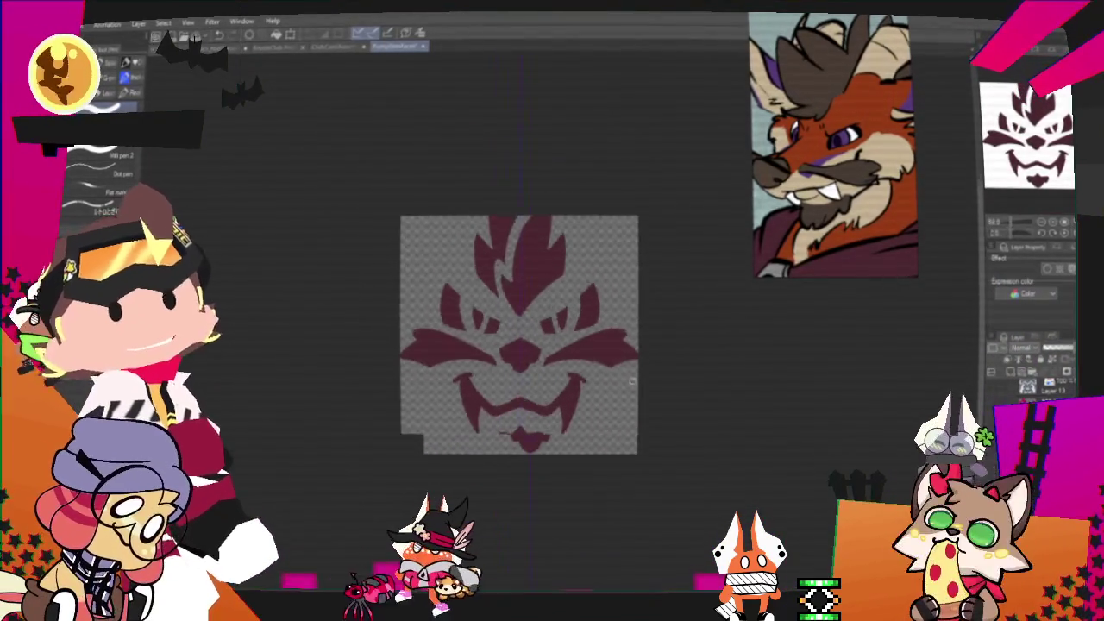
scroll(614, 374, "up", 1)
scroll(614, 374, "up", 1)
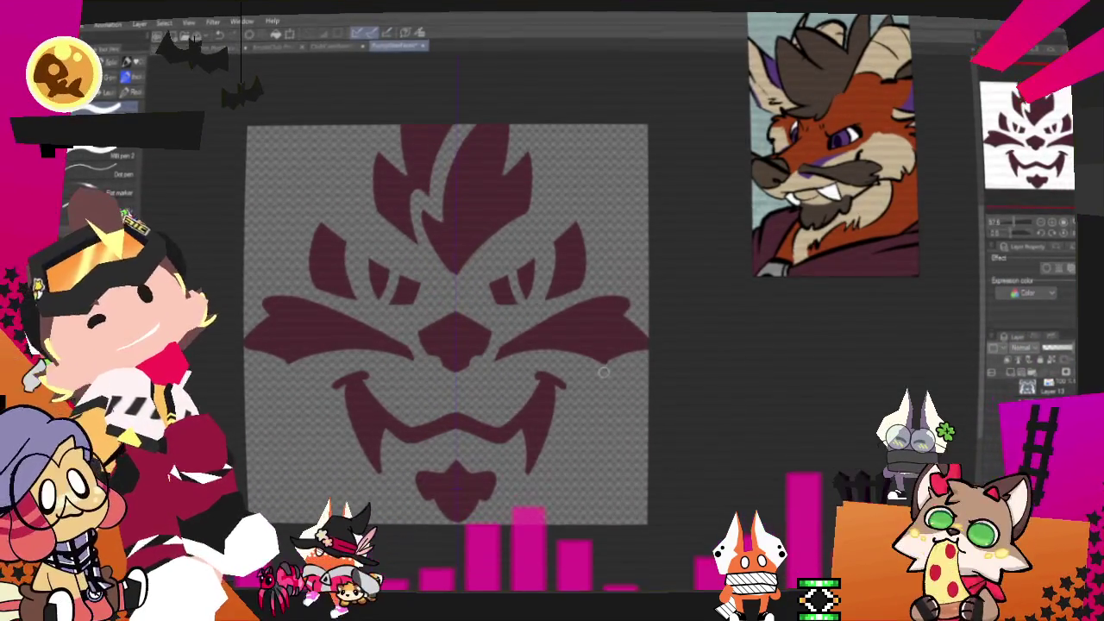
key("m")
left_click_drag(409, 461, 467, 445)
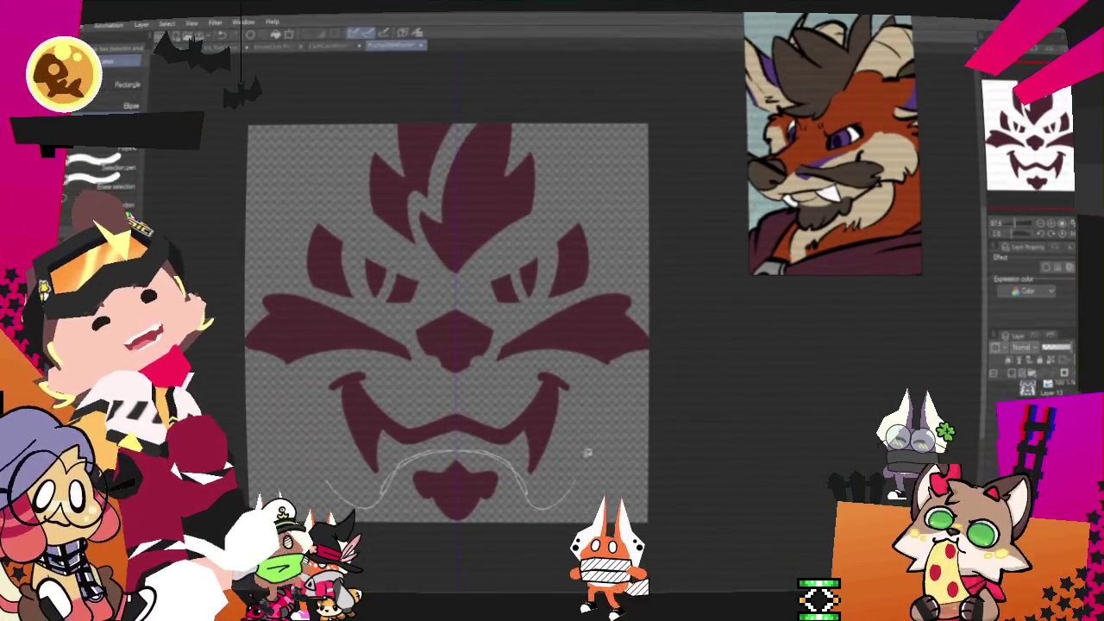
left_click_drag(481, 390, 466, 392)
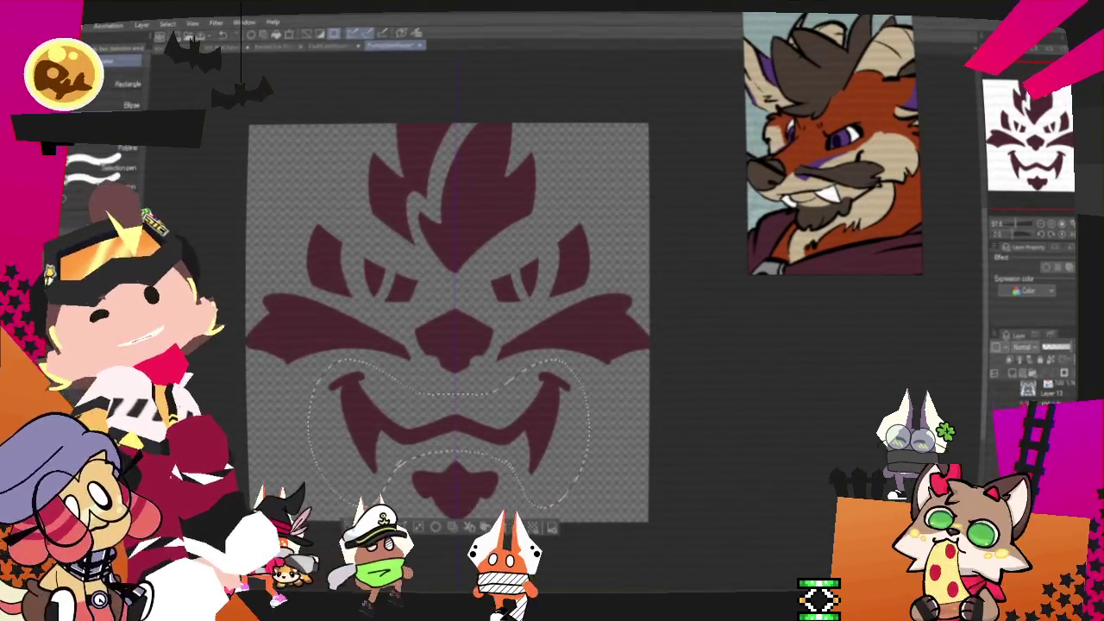
right_click(523, 442)
left_click(569, 580)
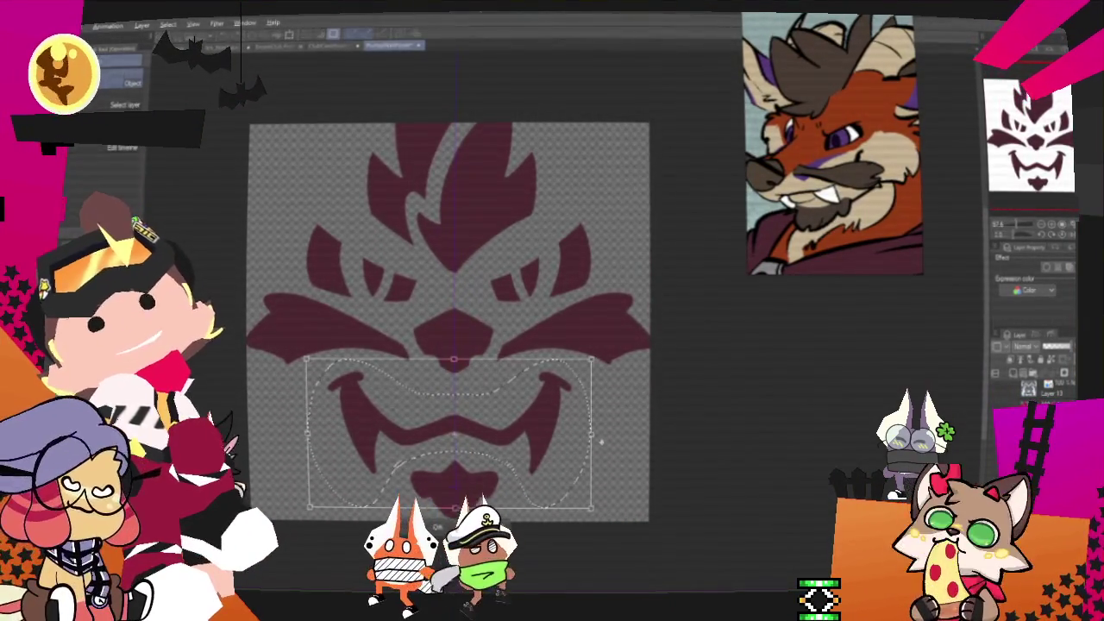
mouse_move(601, 437)
left_mouse_down()
mouse_move(621, 445)
mouse_move(620, 434)
left_mouse_up()
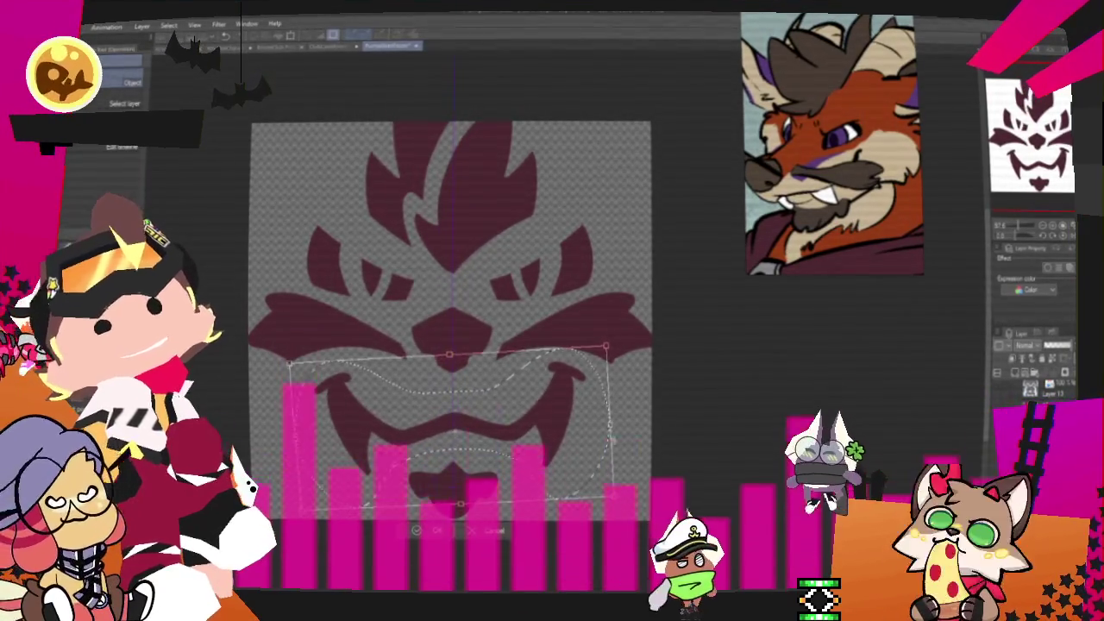
left_click(504, 533)
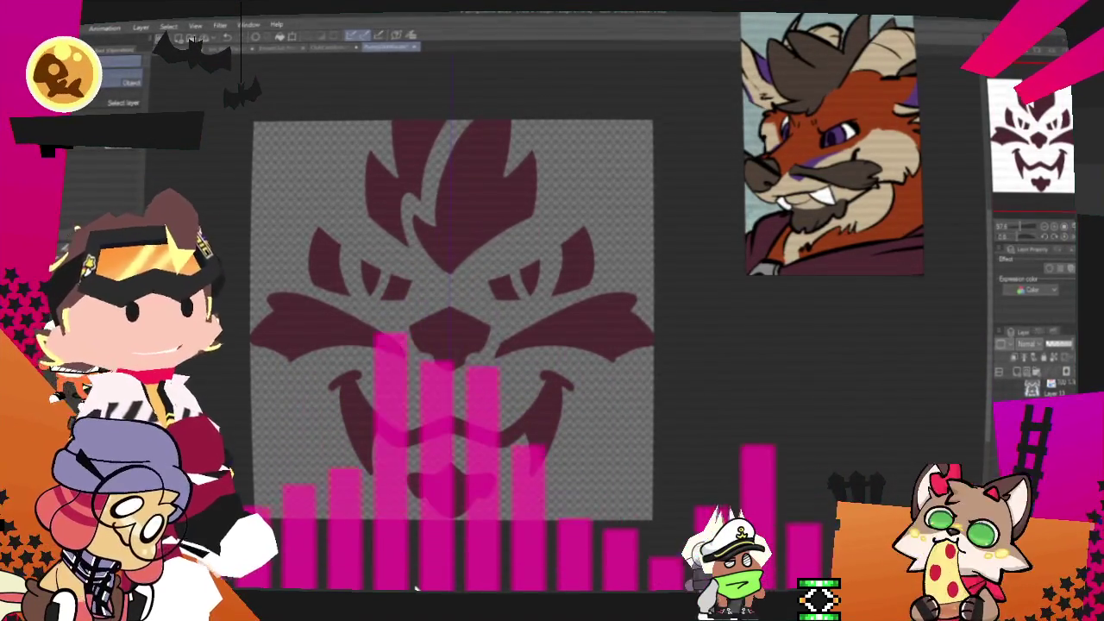
Switch back to the pen and paint mirrored shapes into the top corners
scroll(629, 316, "down", 3)
scroll(613, 323, "down", 2)
scroll(595, 325, "up", 3)
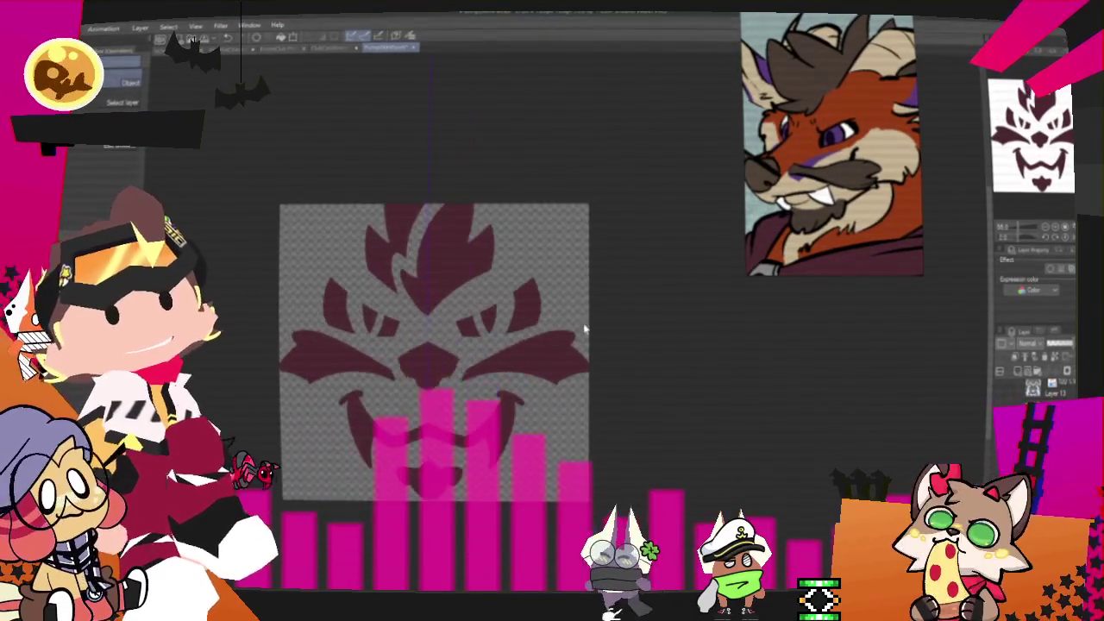
scroll(514, 328, "down", 2)
scroll(460, 316, "up", 1)
scroll(456, 313, "up", 1)
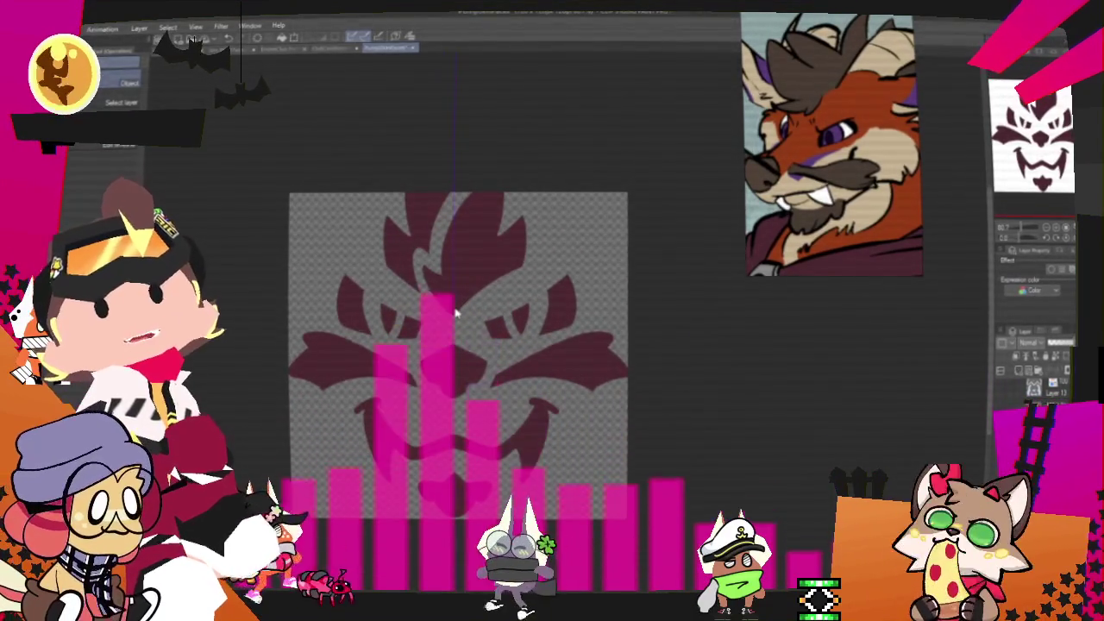
key("p")
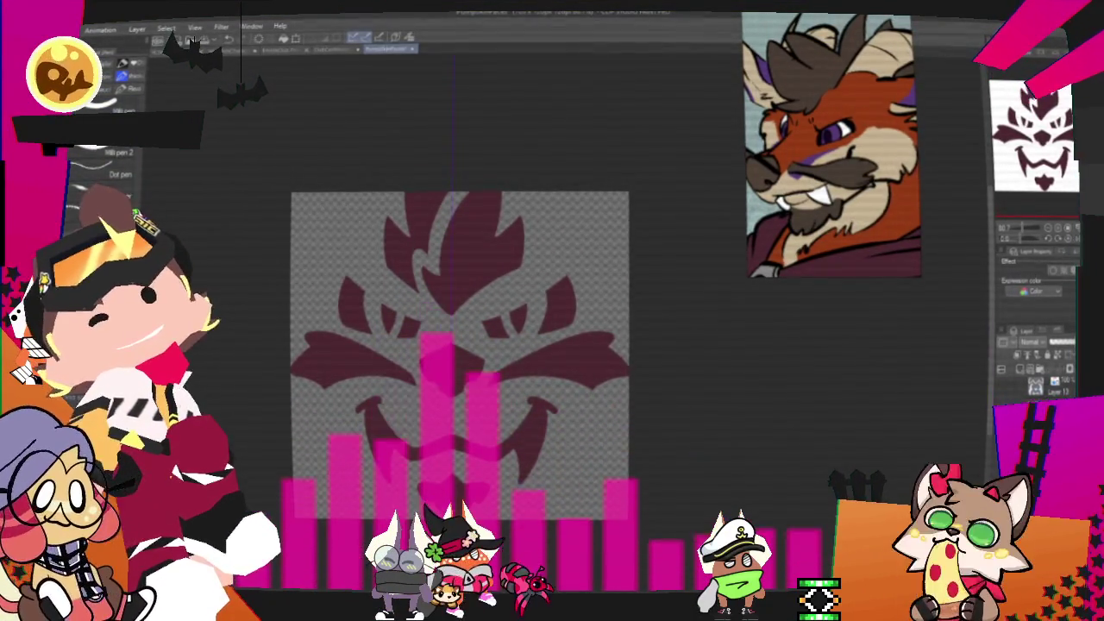
left_click_drag(295, 190, 306, 268)
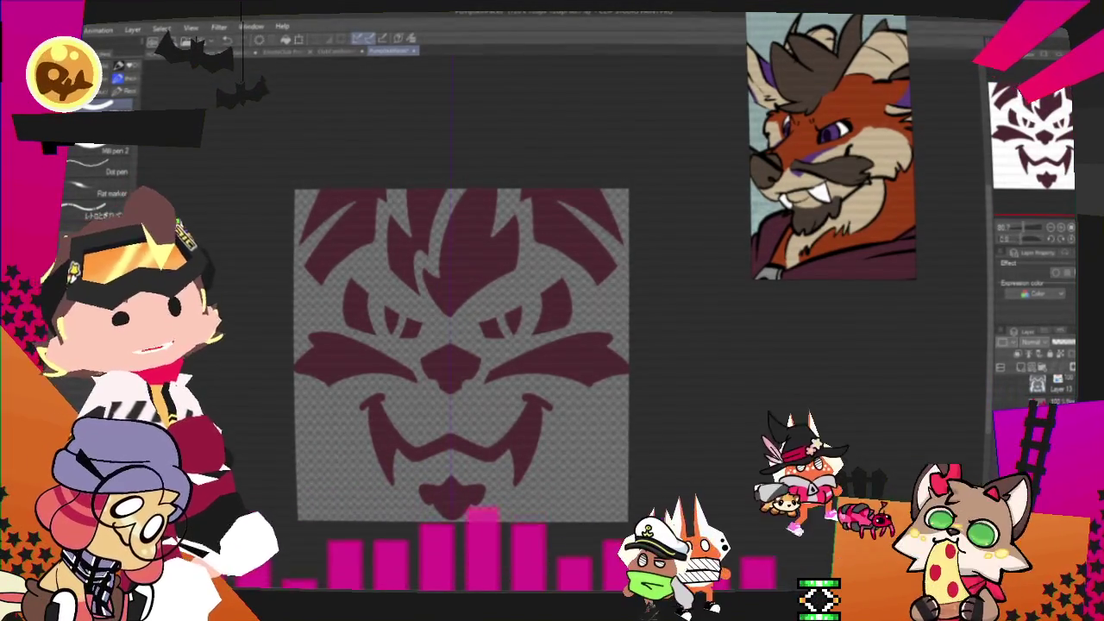
Give the face drawing layer a thin white Border effect
left_click(1056, 272)
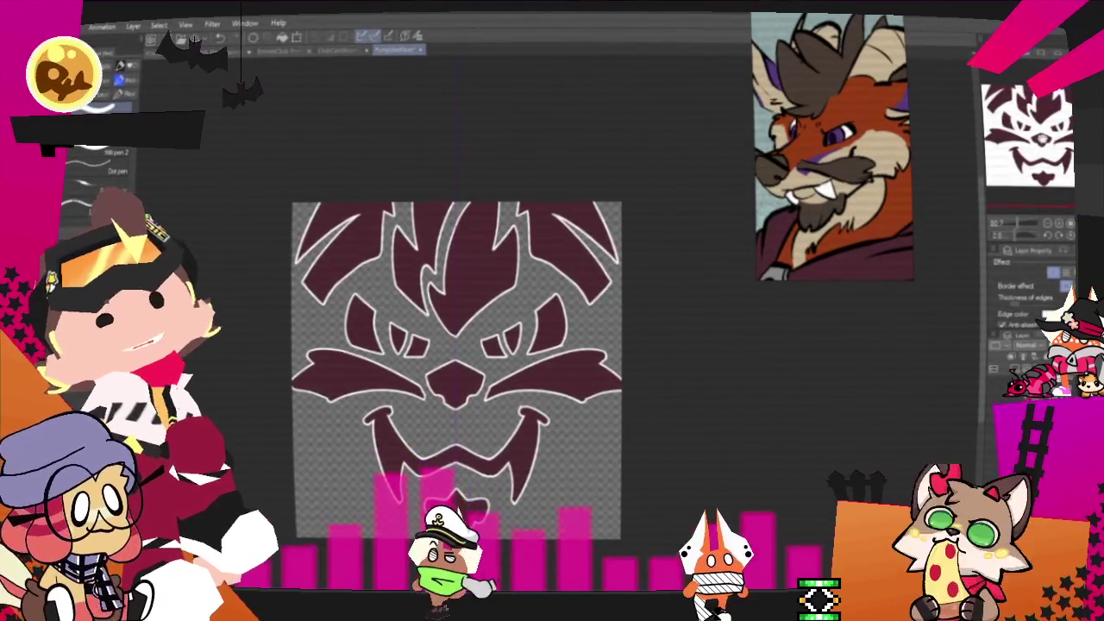
Nudge the drawing down slightly and zoom around to inspect it
left_click_drag(582, 445, 584, 463)
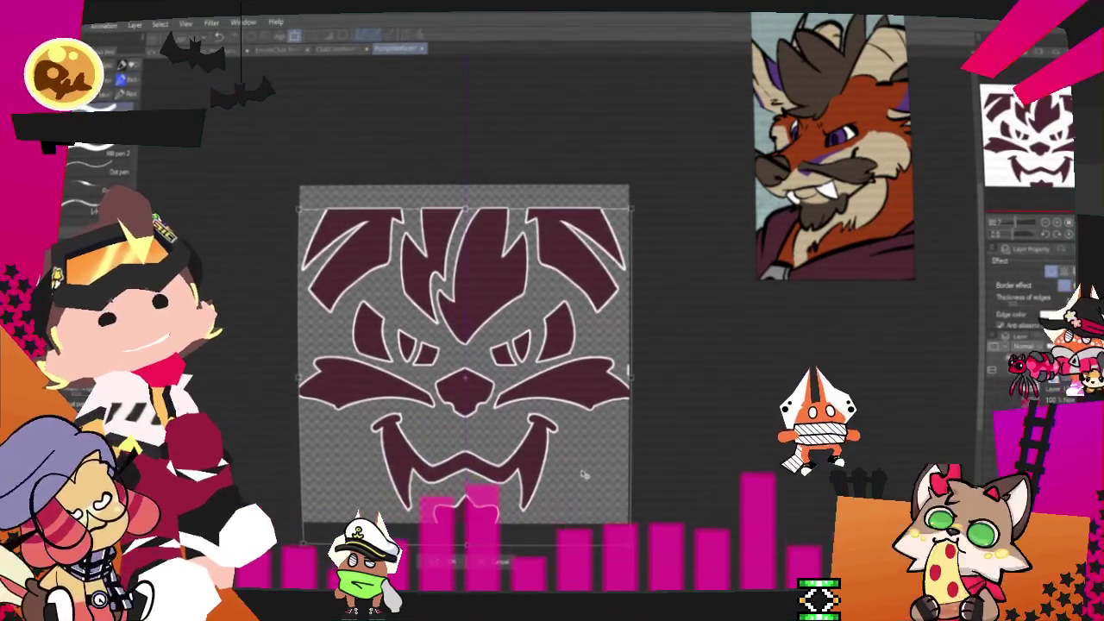
left_click(442, 562)
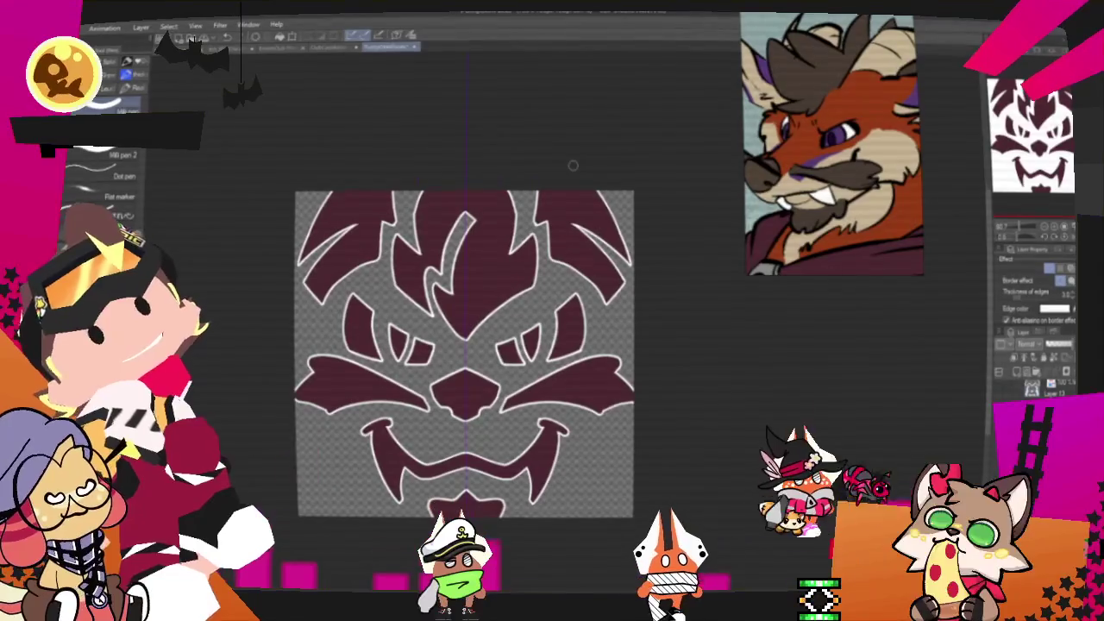
scroll(466, 353, "up", 1)
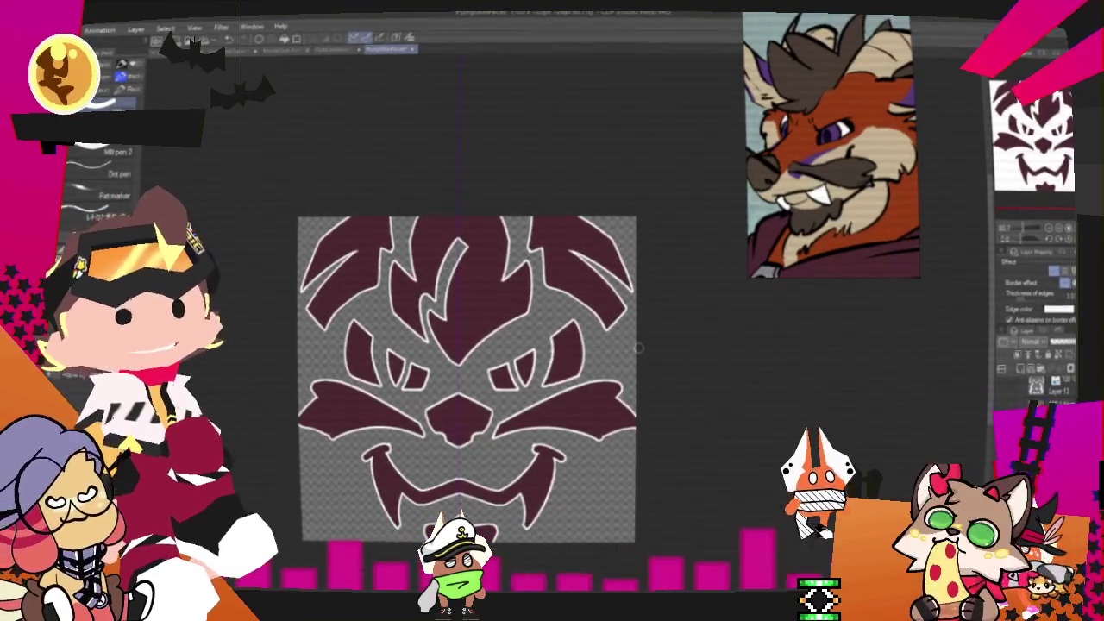
scroll(493, 439, "down", 2)
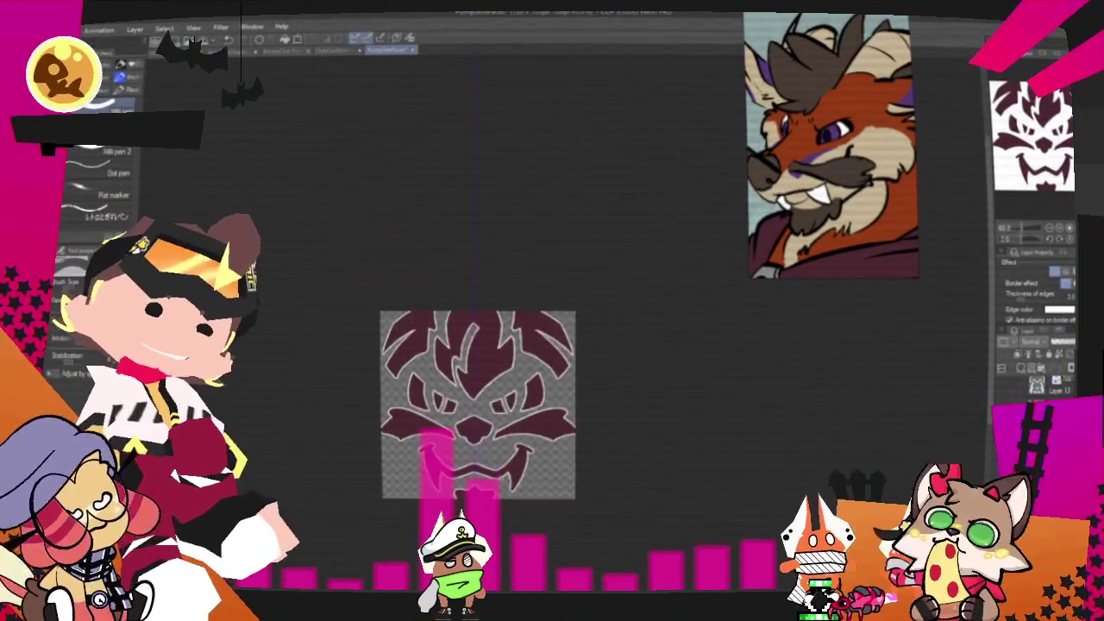
scroll(499, 476, "up", 1)
scroll(498, 475, "up", 1)
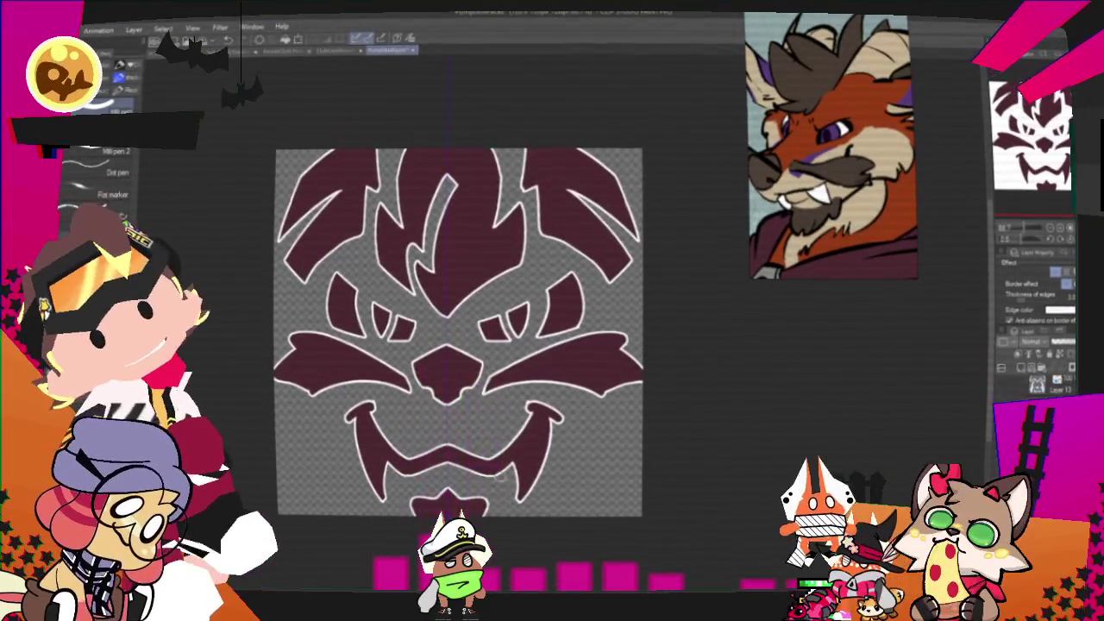
scroll(498, 475, "down", 1)
scroll(509, 422, "up", 1)
scroll(524, 366, "down", 1)
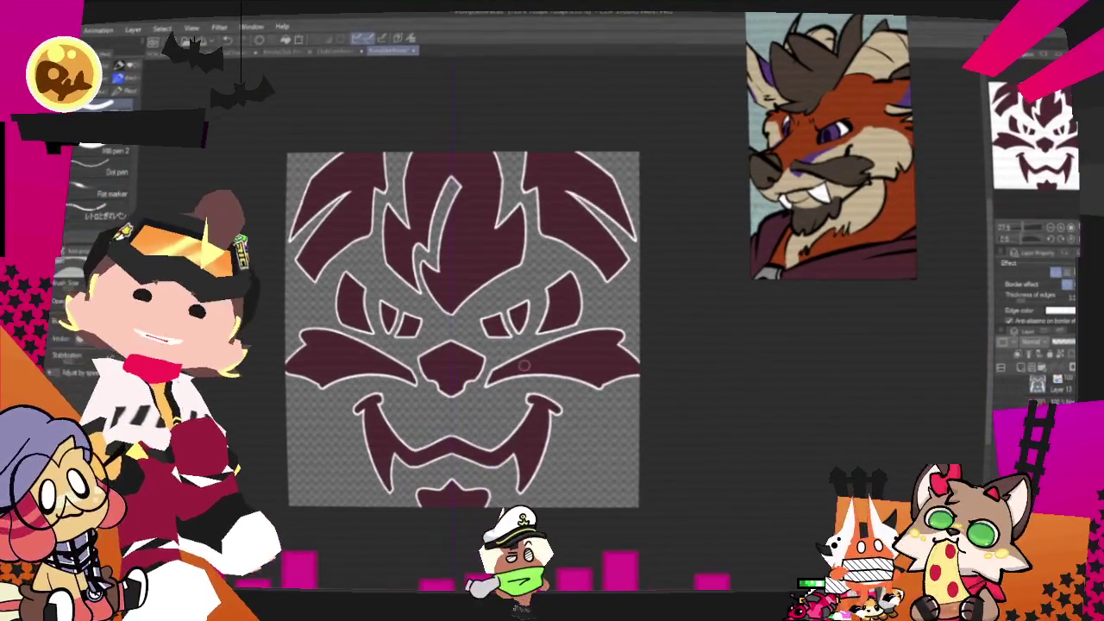
scroll(523, 365, "up", 1)
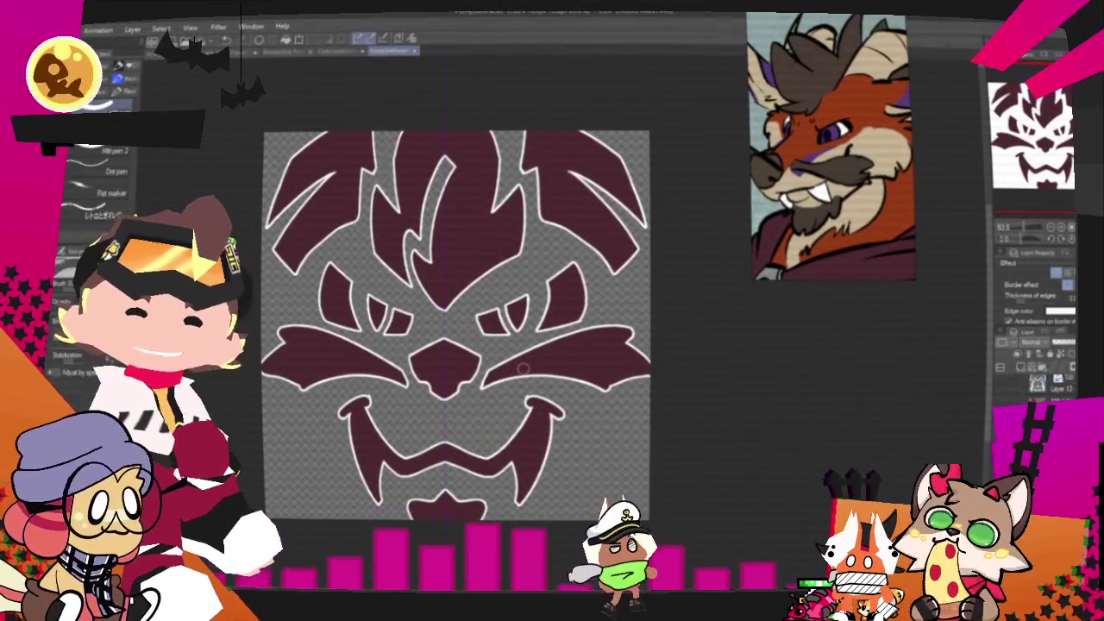
Turn off the layer's Border effect to remove the white outline
scroll(524, 368, "down", 1)
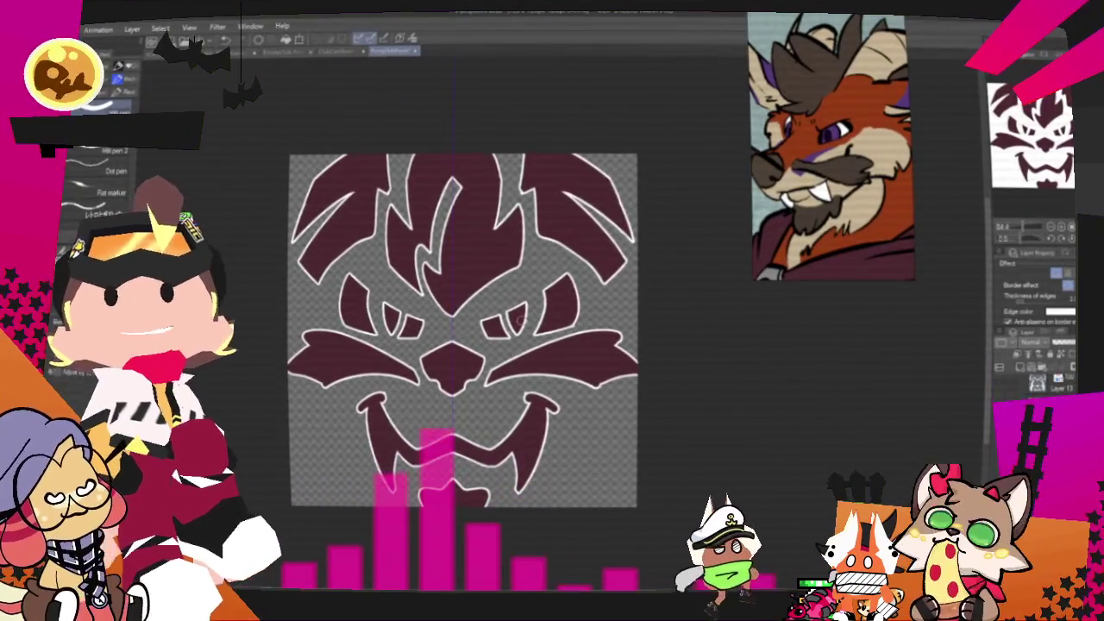
scroll(518, 321, "down", 2)
scroll(479, 366, "up", 4)
scroll(470, 345, "down", 3)
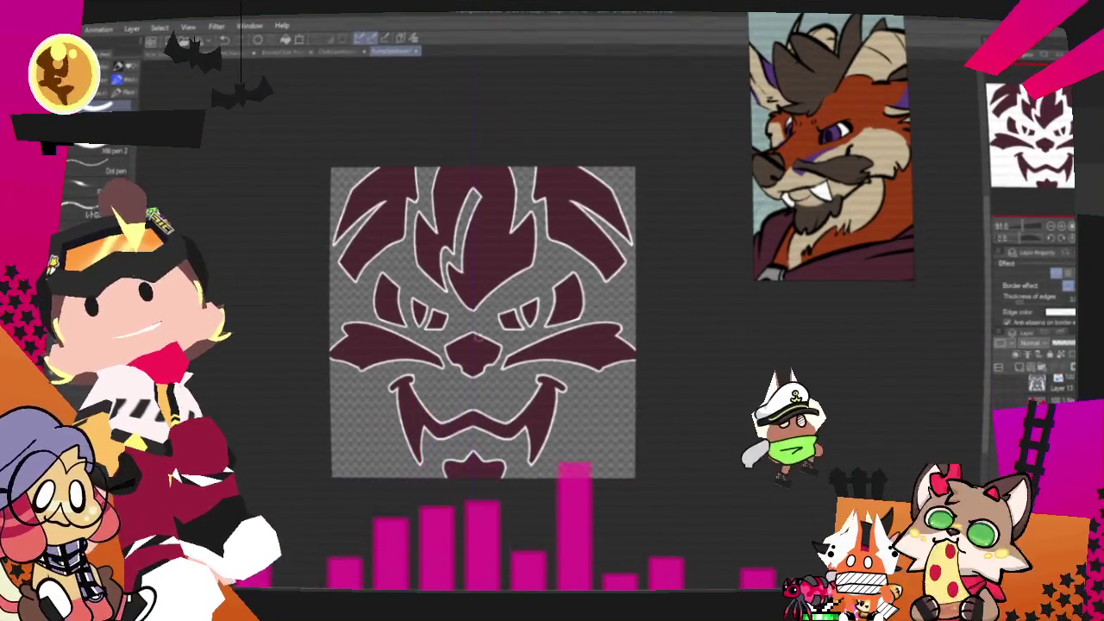
scroll(467, 341, "up", 2)
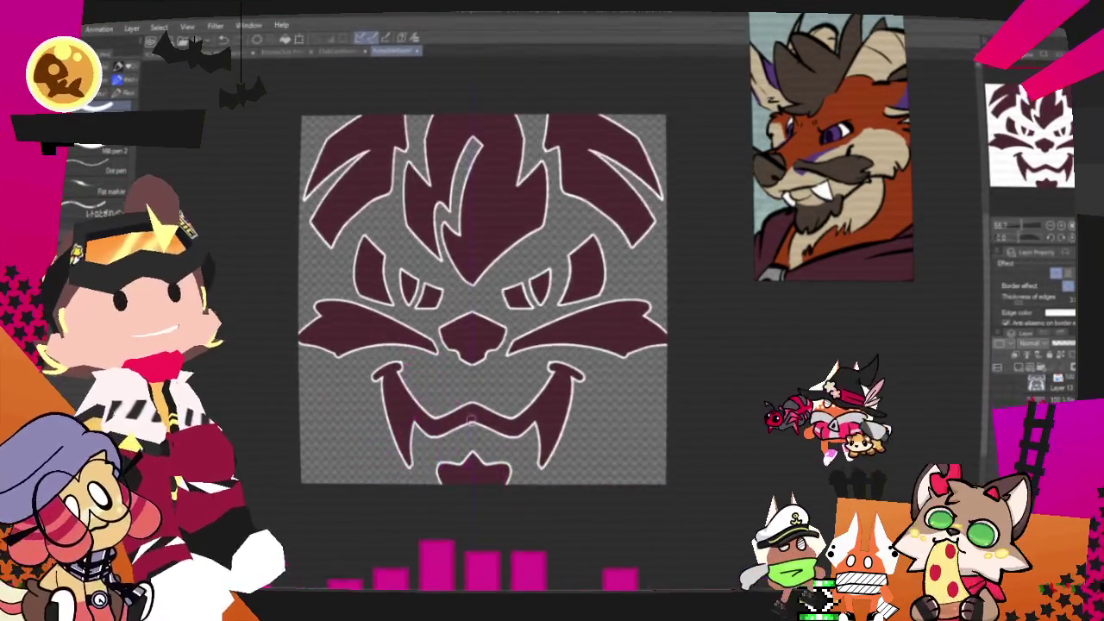
scroll(467, 341, "down", 2)
scroll(467, 340, "down", 1)
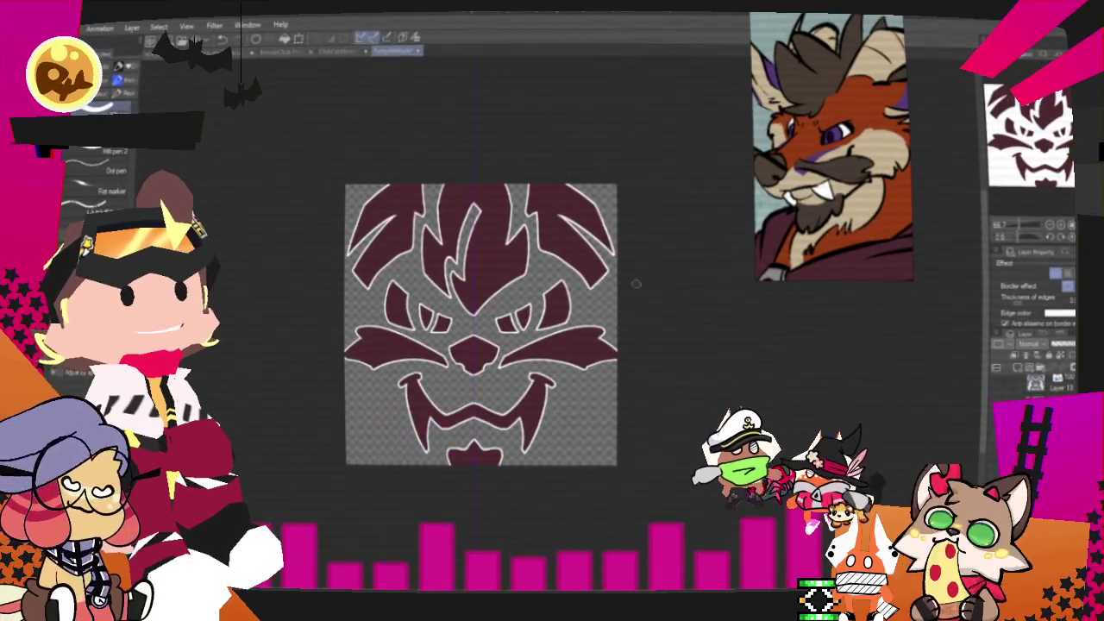
left_click(1059, 272)
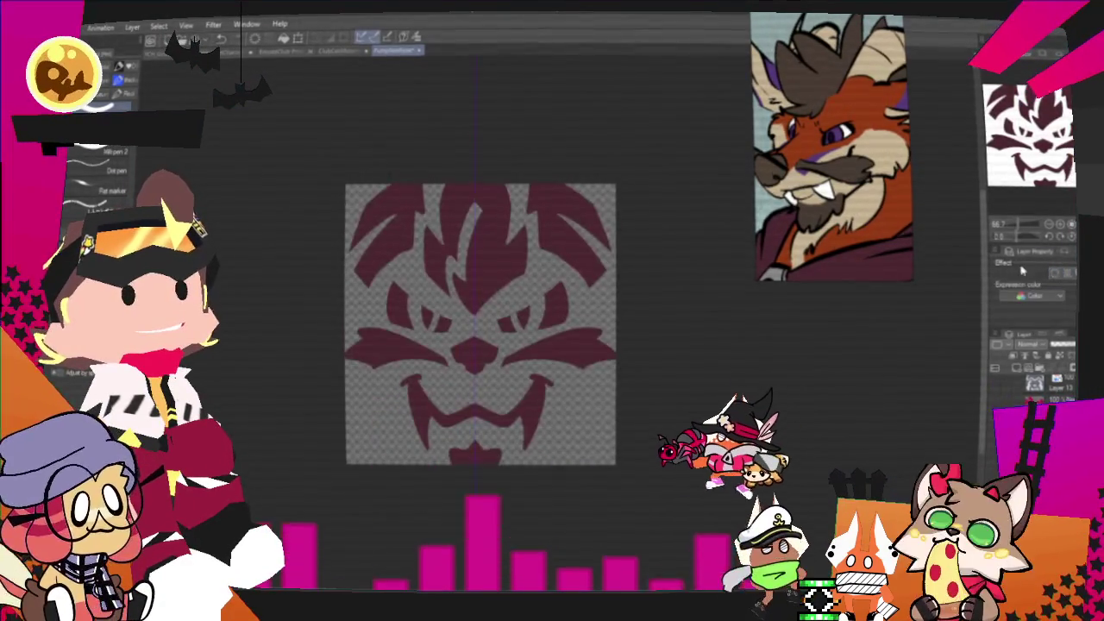
Export the face drawing as a single-layer image file
right_click(197, 152)
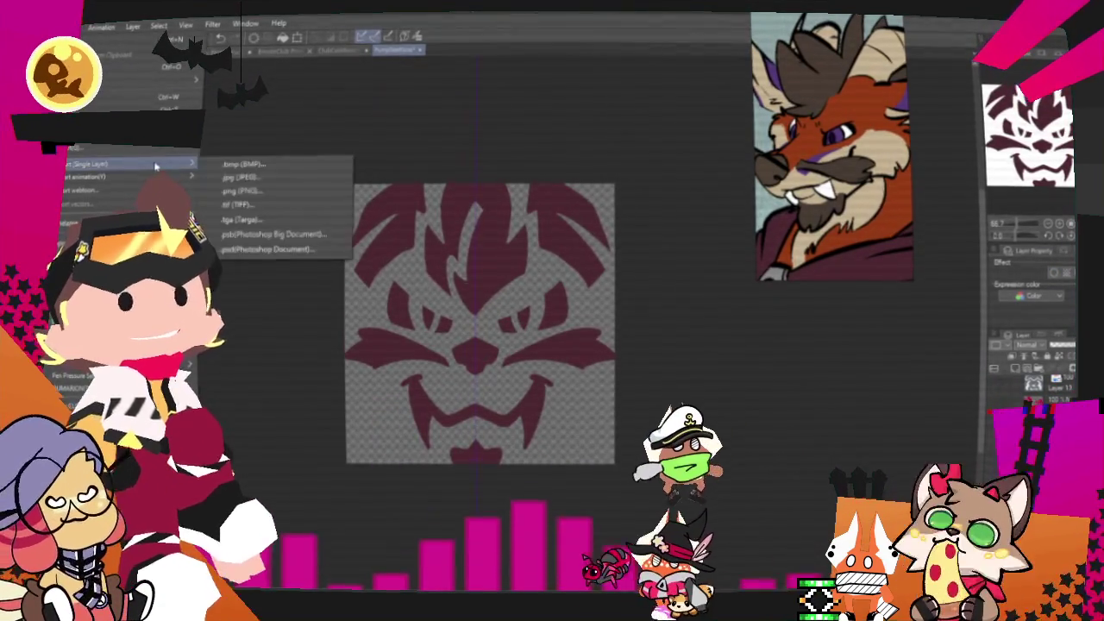
left_click(266, 199)
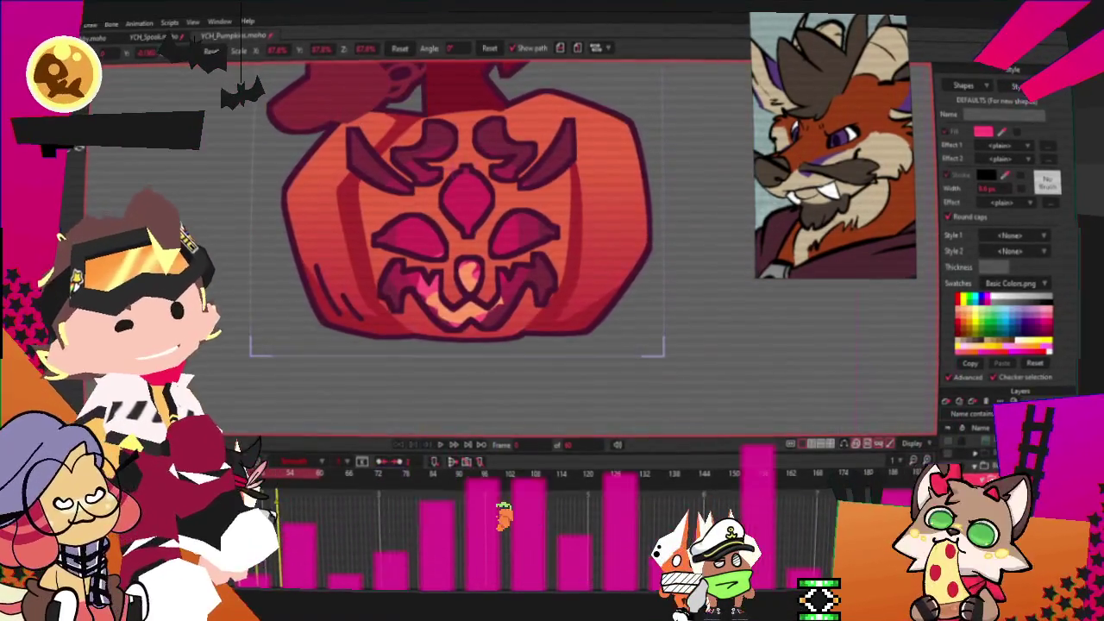
Replace the face image layer's source image with the new flame-crest face file
double_click(975, 431)
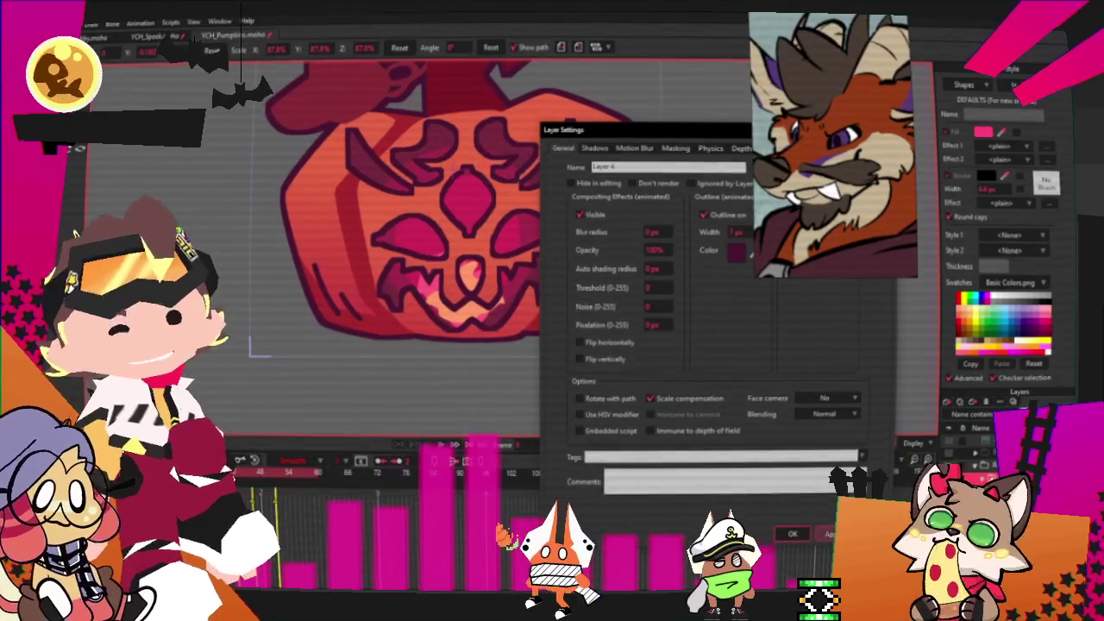
key("Return")
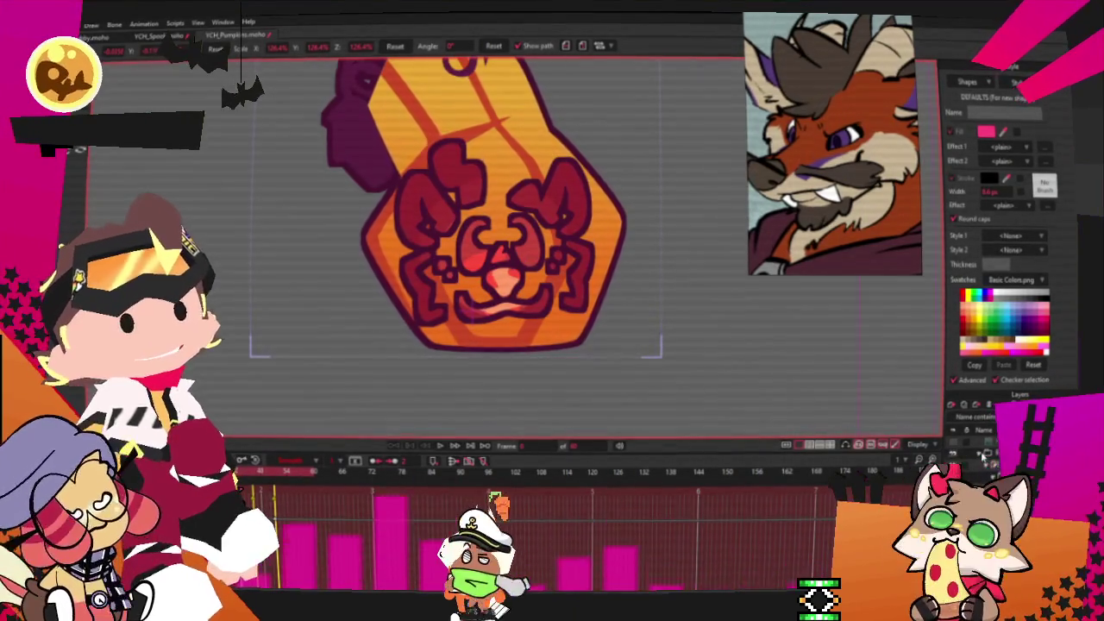
double_click(983, 429)
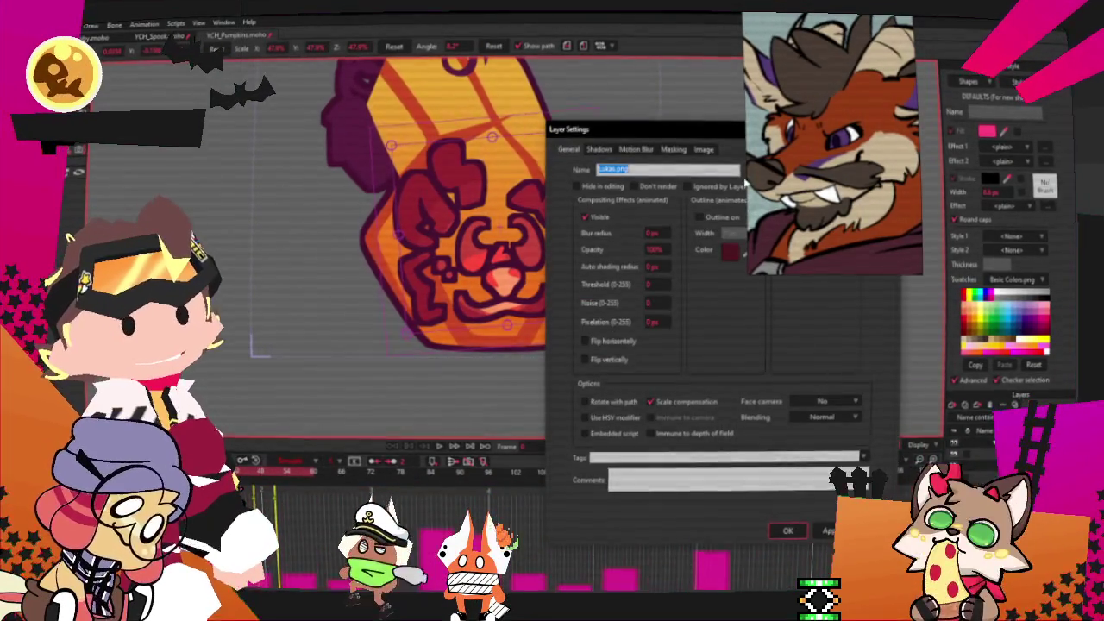
left_click(703, 149)
left_click(653, 182)
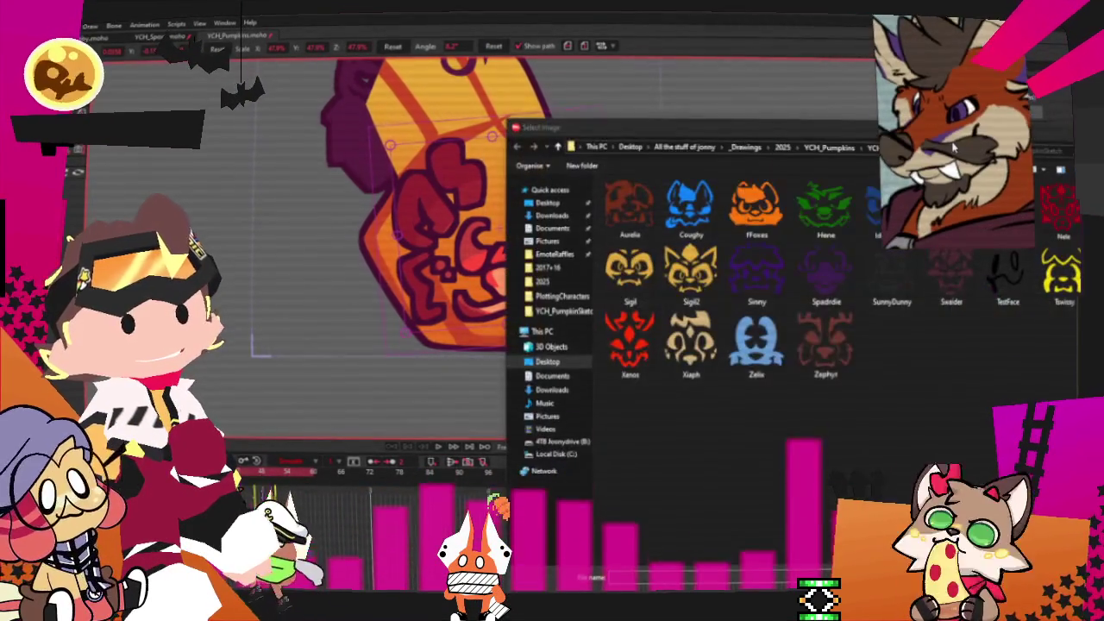
left_click(953, 275)
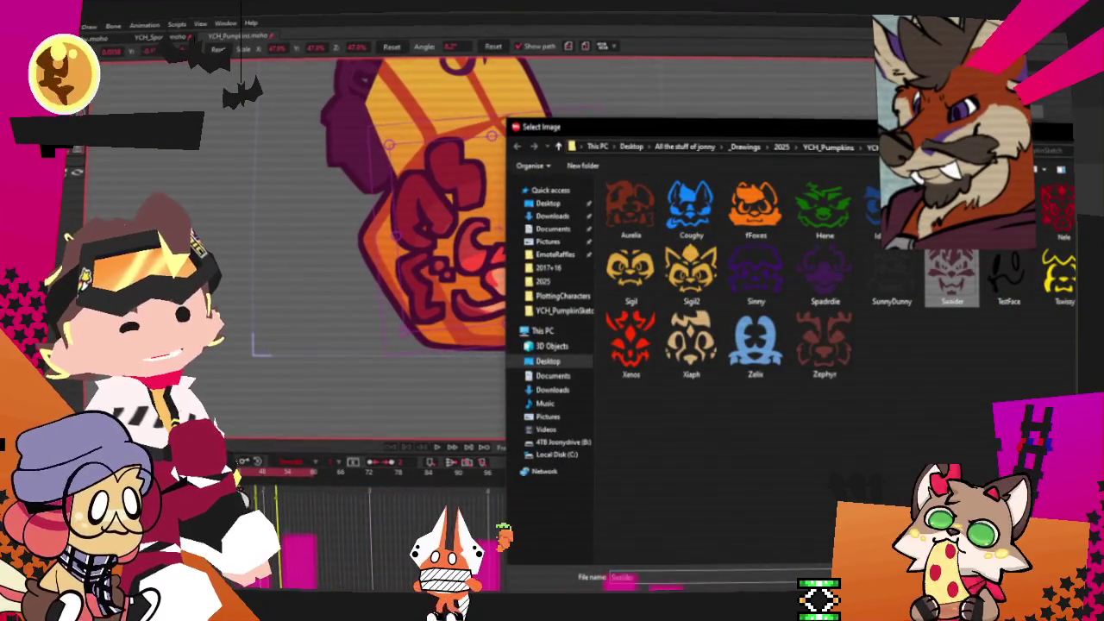
key("Return")
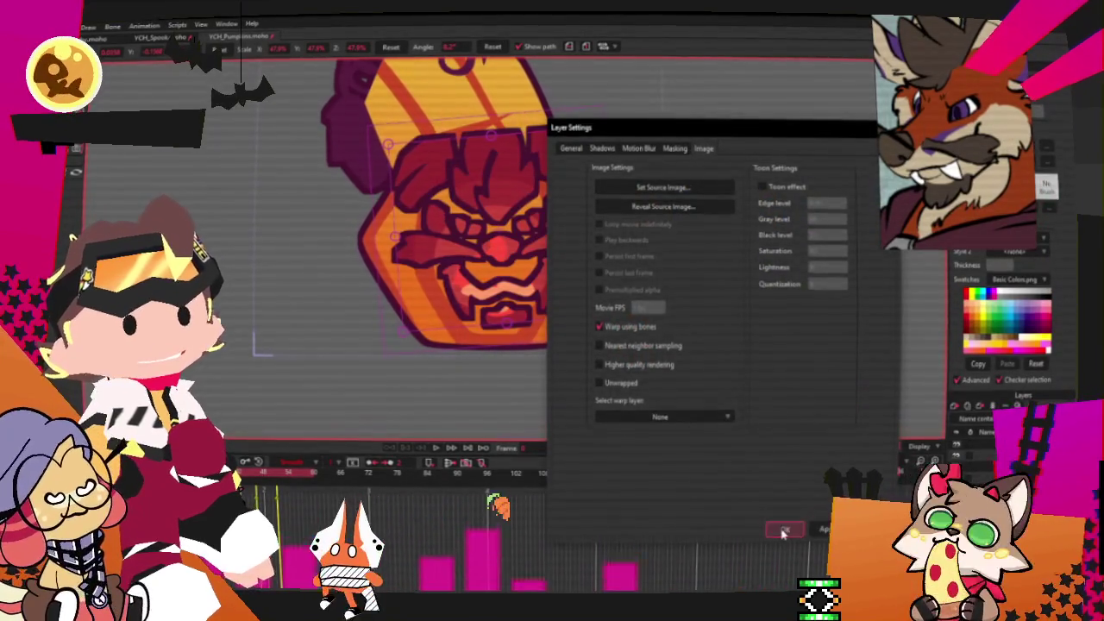
left_click(785, 529)
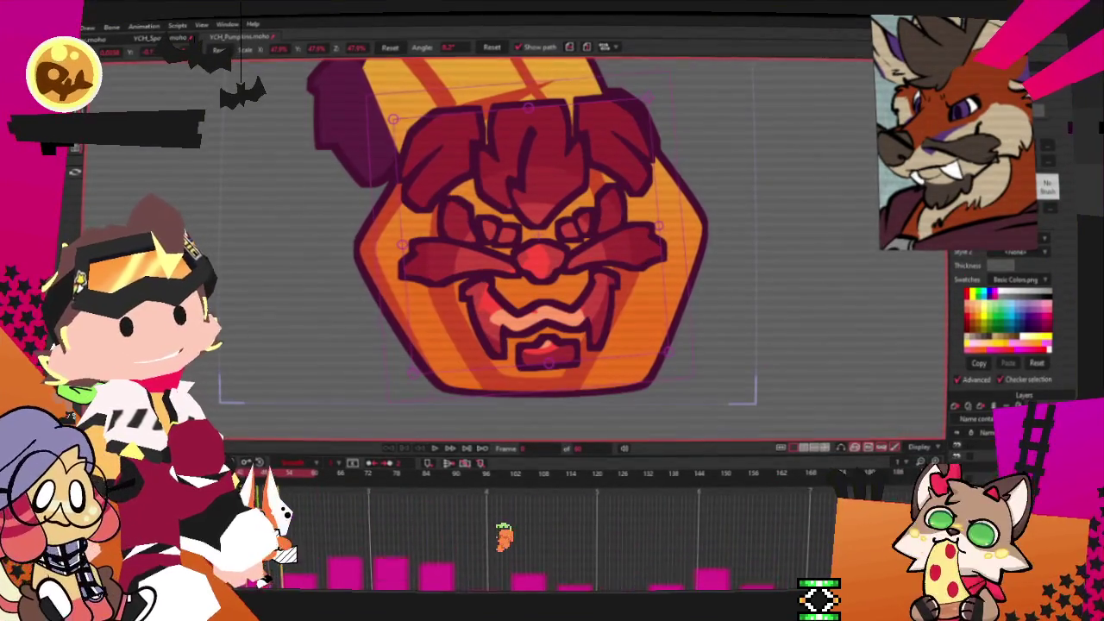
Check the settings of a neighbouring layer and Layer 4, closing them unchanged
double_click(975, 456)
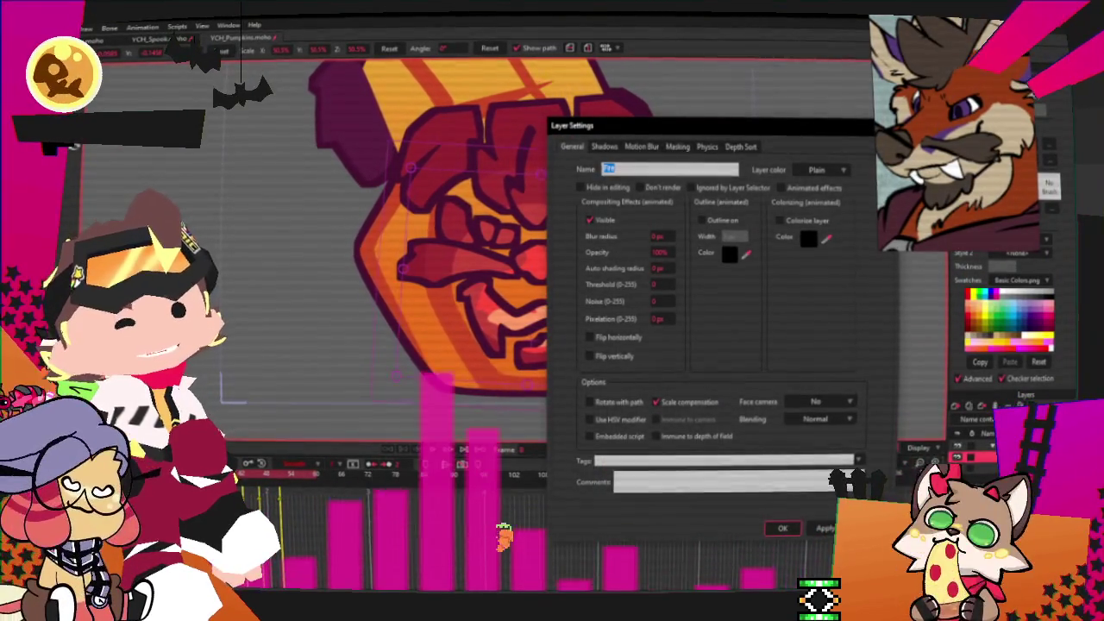
key("Return")
double_click(975, 445)
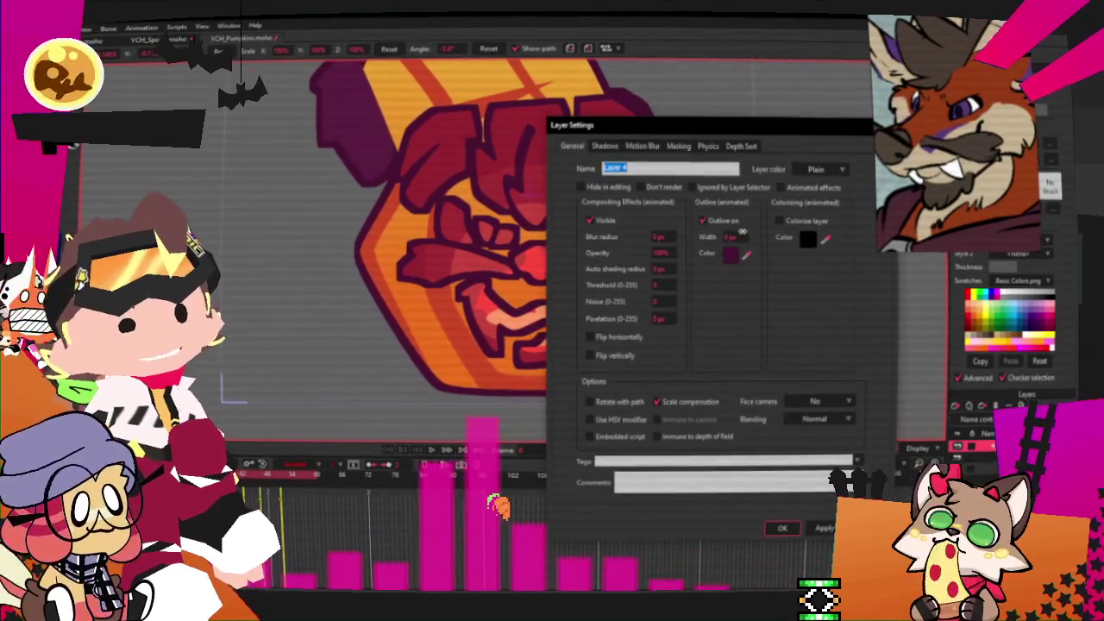
left_click(779, 529)
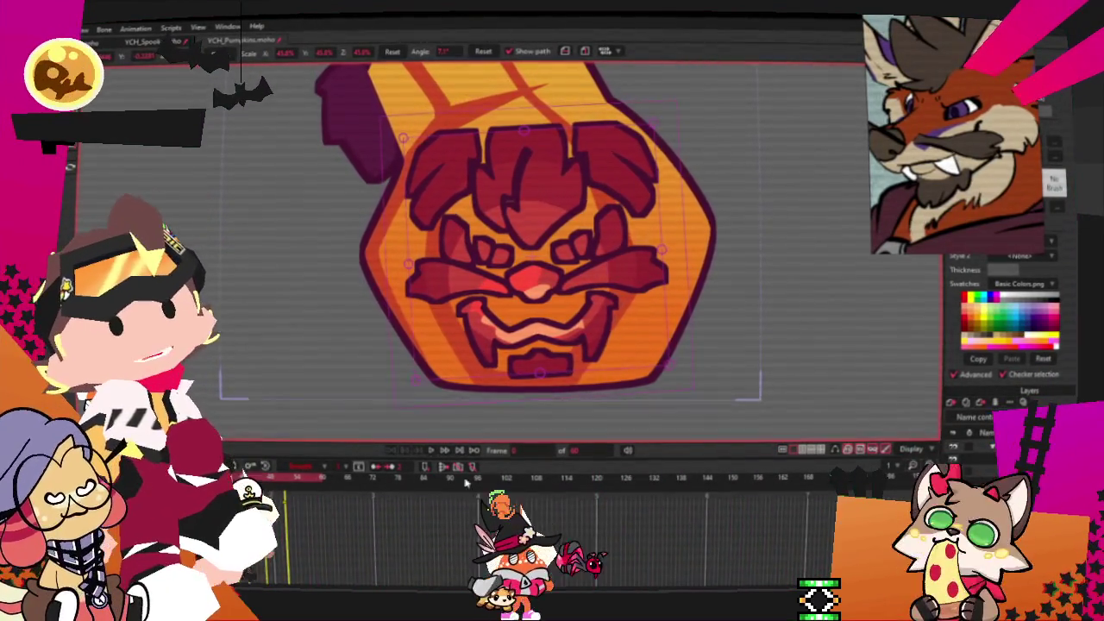
Play back the animation, add a new layer, and stroke across the middle crest shape
left_click(435, 449)
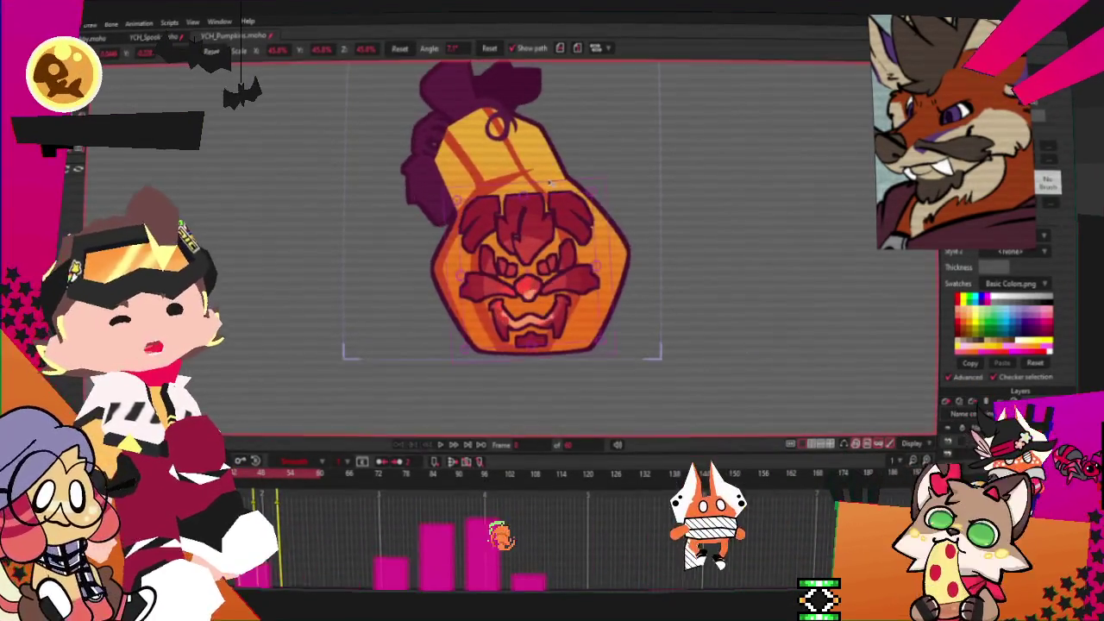
left_click(969, 400)
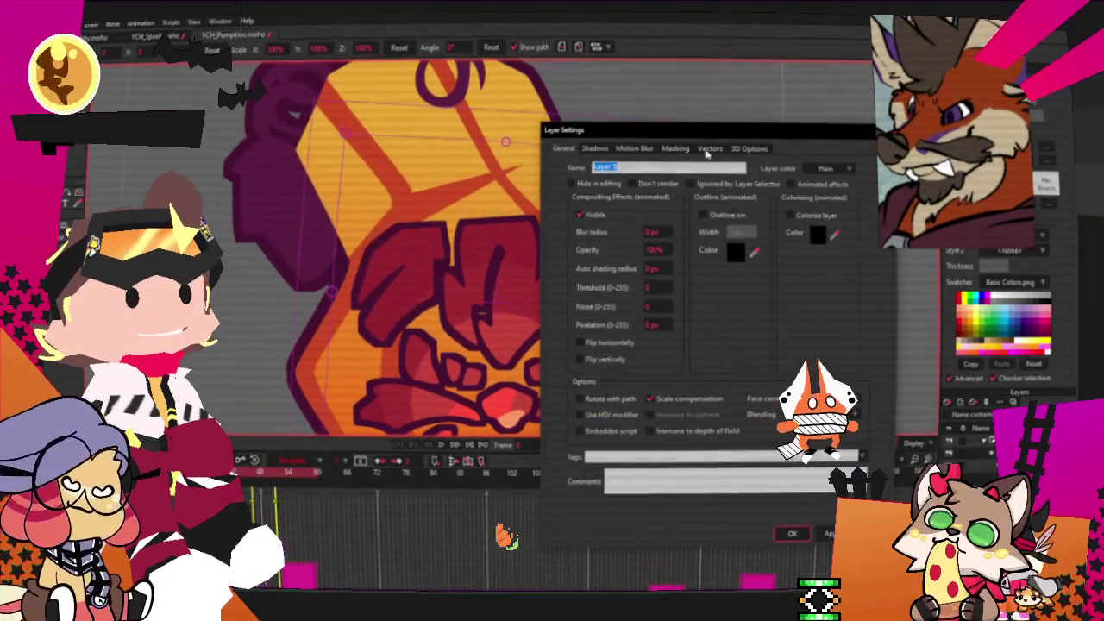
left_click(674, 148)
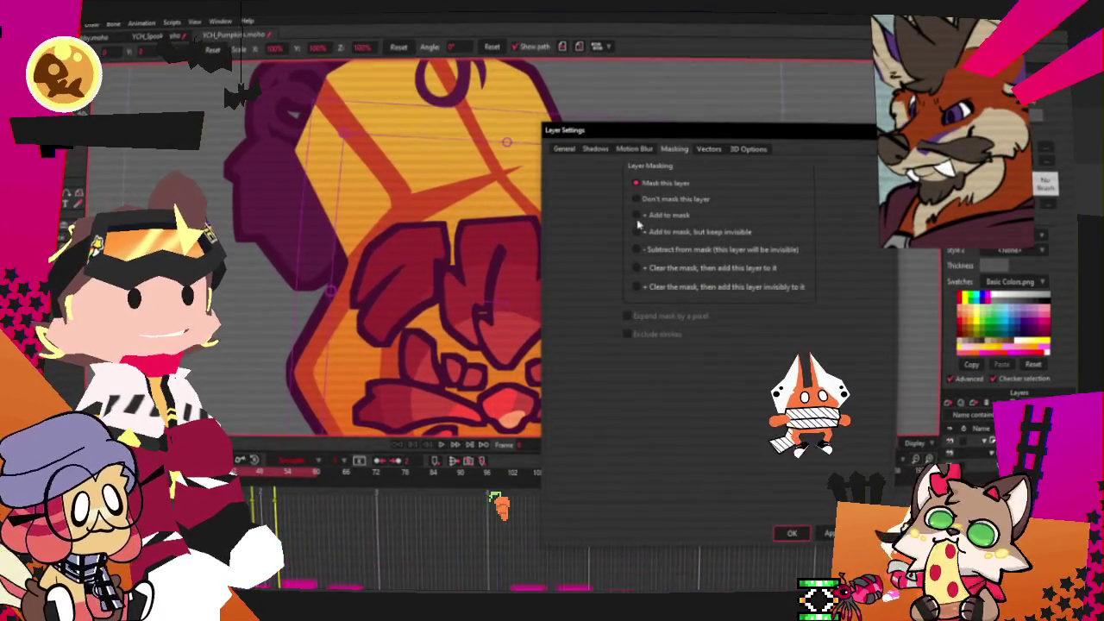
key("Return")
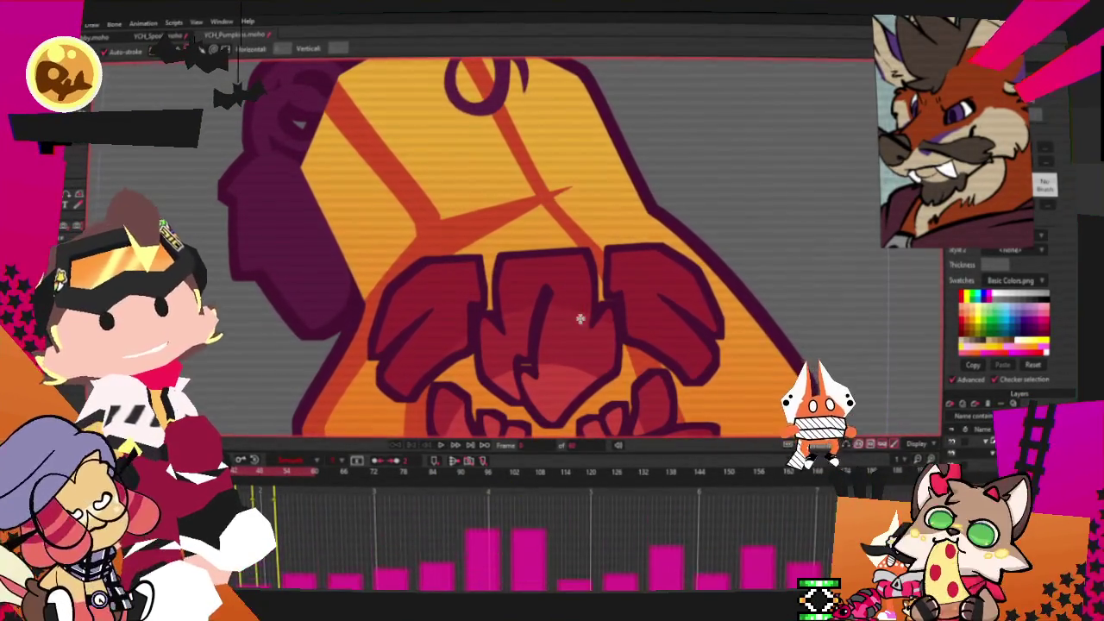
left_click_drag(583, 250, 592, 316)
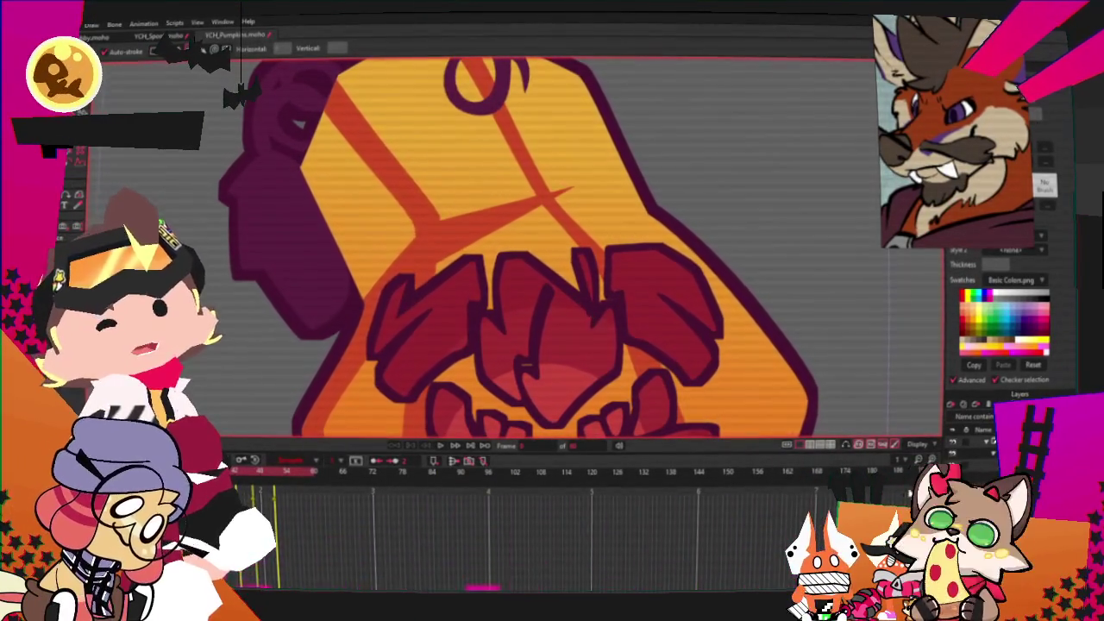
Set the layer's masking to add to the mask invisibly
double_click(991, 429)
left_click(673, 150)
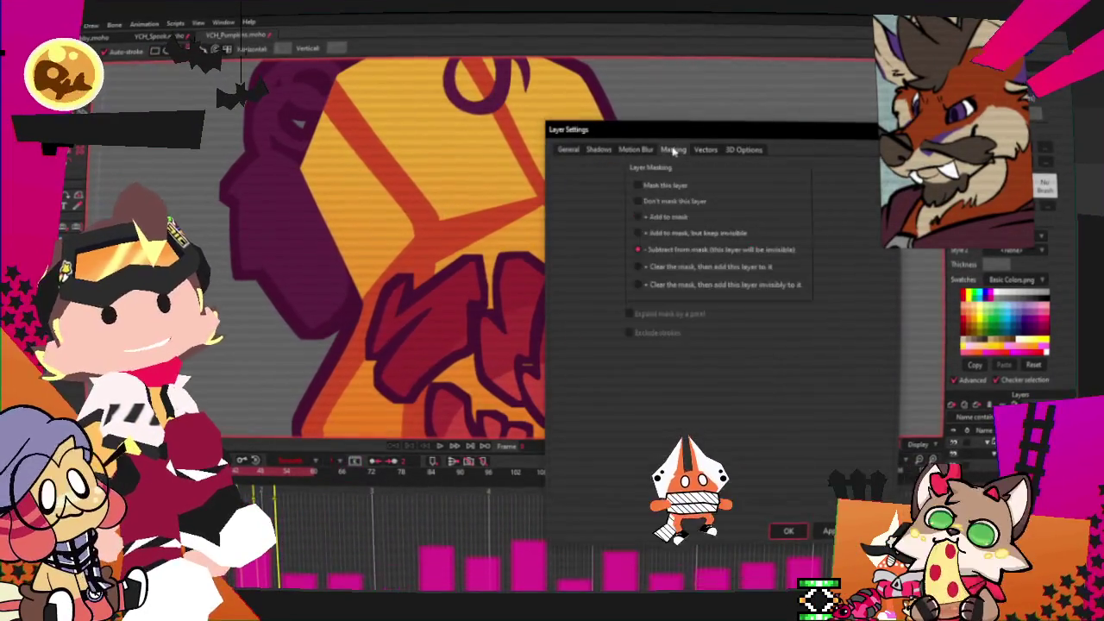
left_click(639, 217)
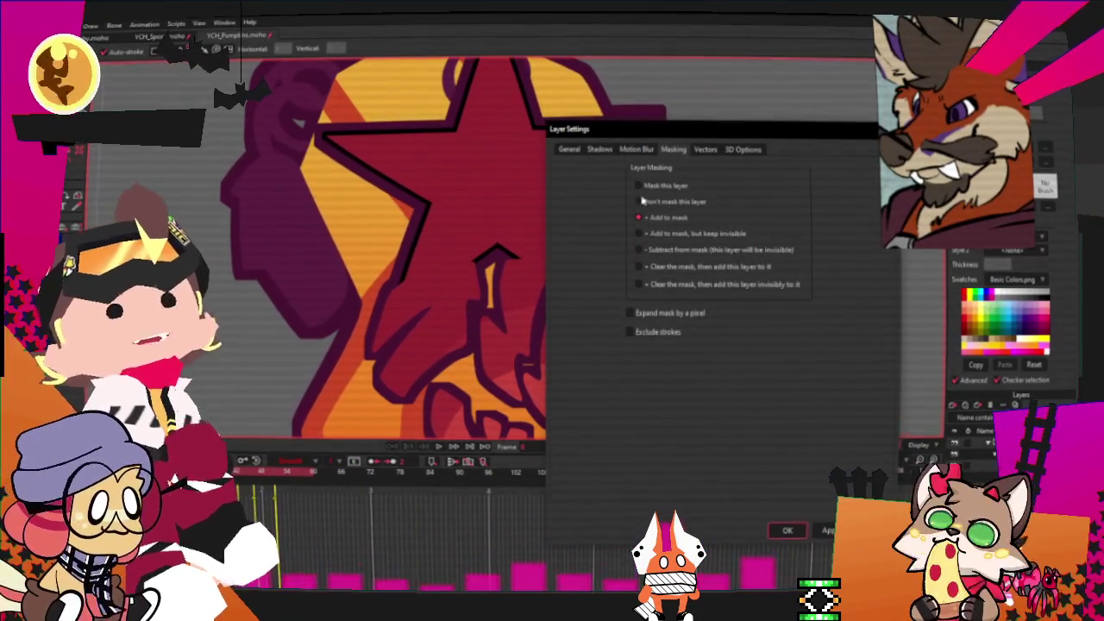
left_click(786, 530)
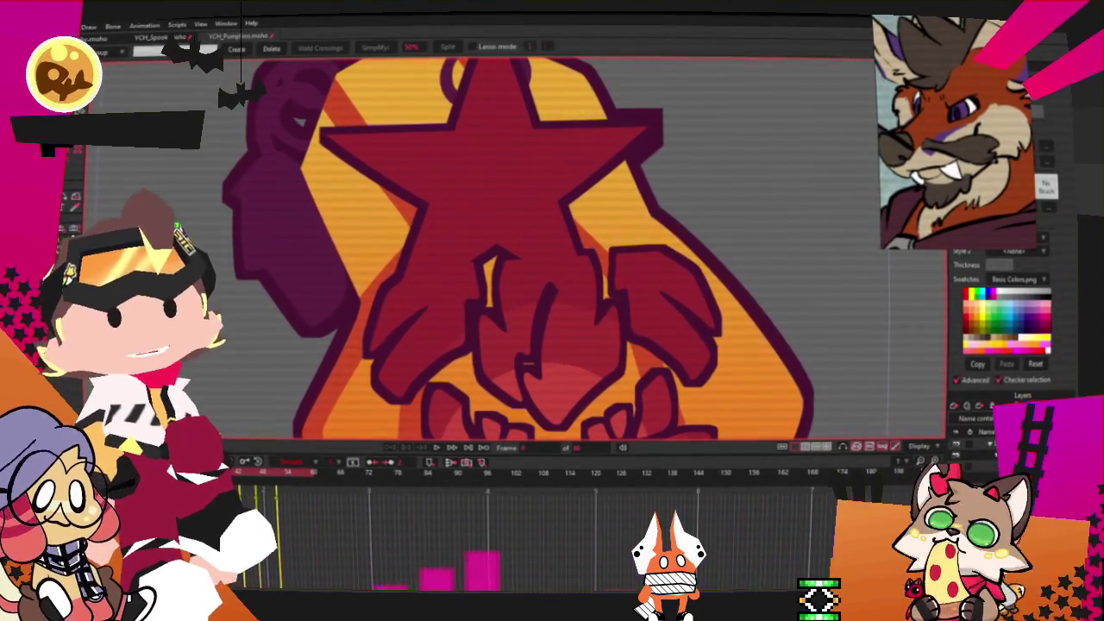
Remove the red star and bring back the central red flame shape
key("ctrl+z")
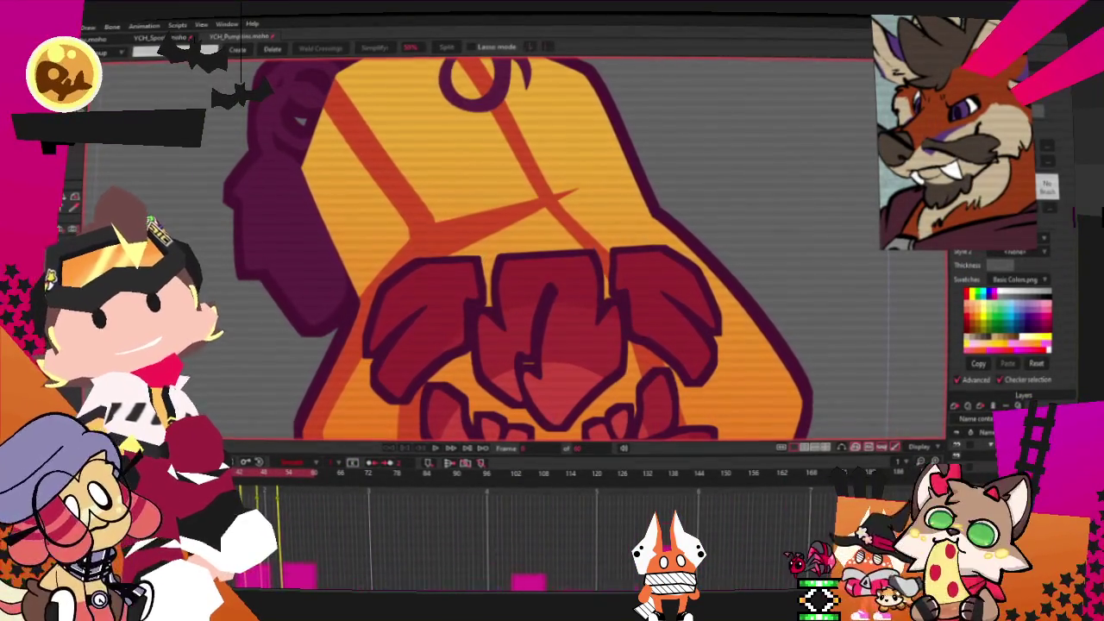
key("t")
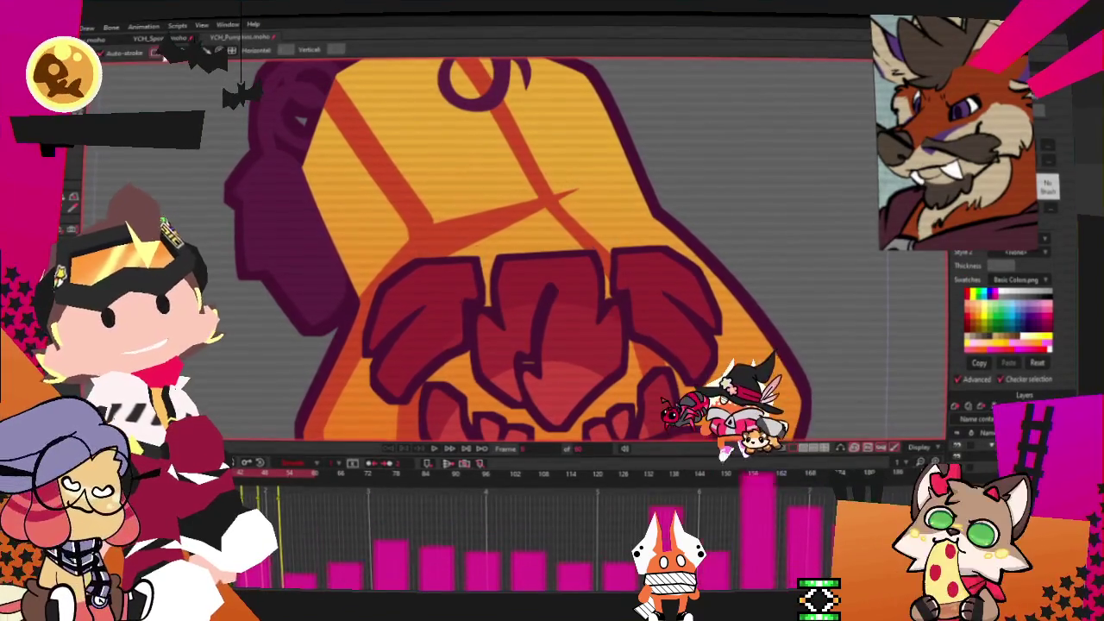
key("ctrl+shift+z")
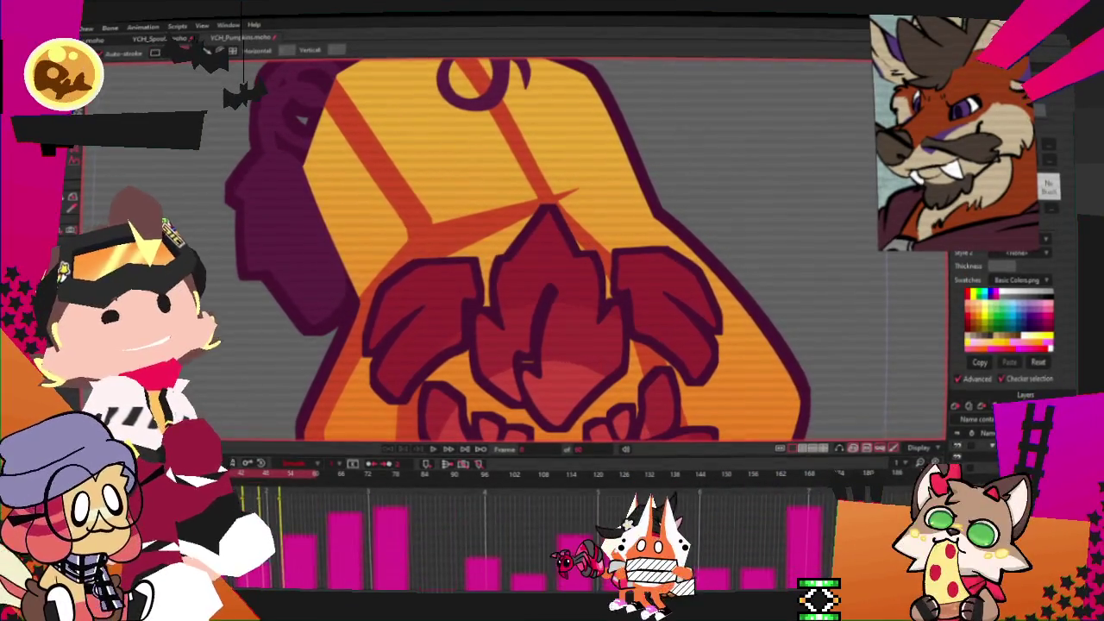
Zoom in and sharpen the central flame's peaks using Transform Points and Curvature
key("t")
scroll(540, 198, "up", 2)
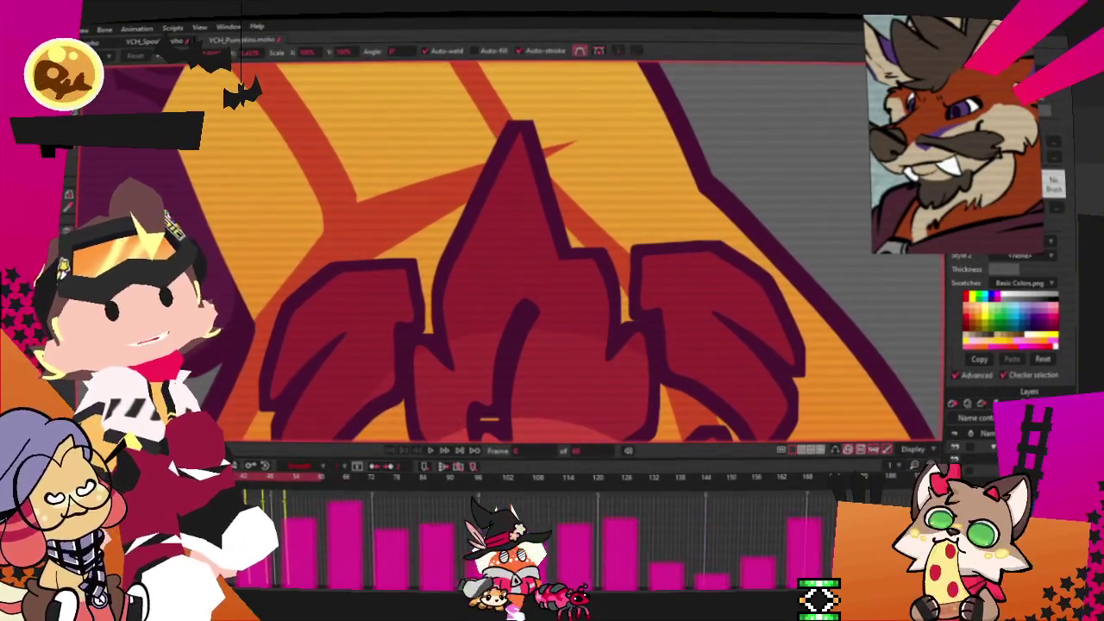
key("c")
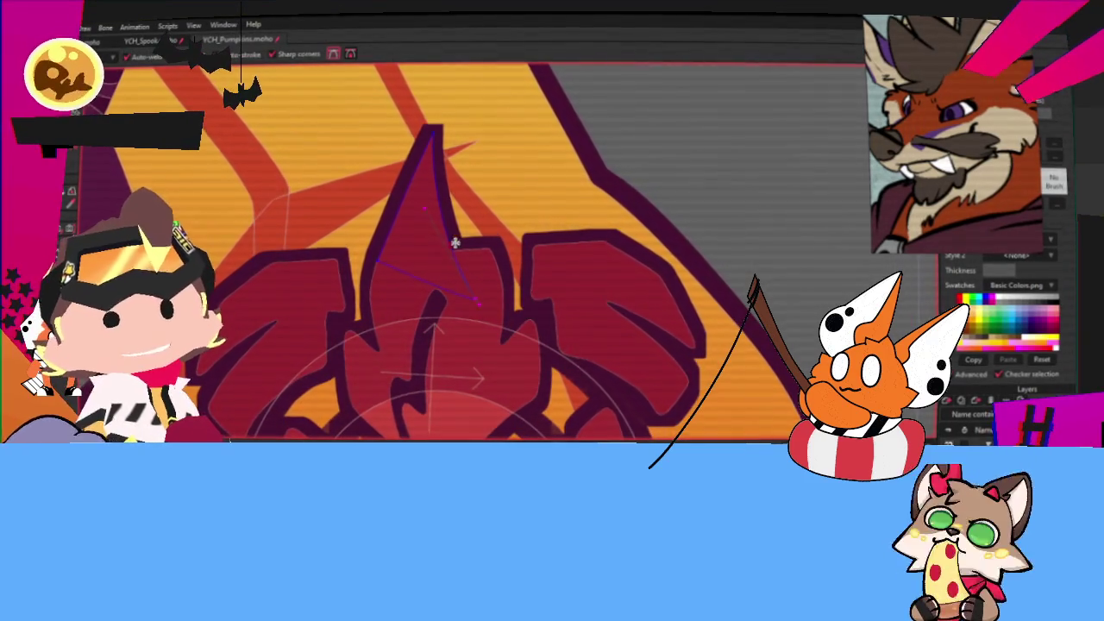
scroll(455, 244, "up", 2)
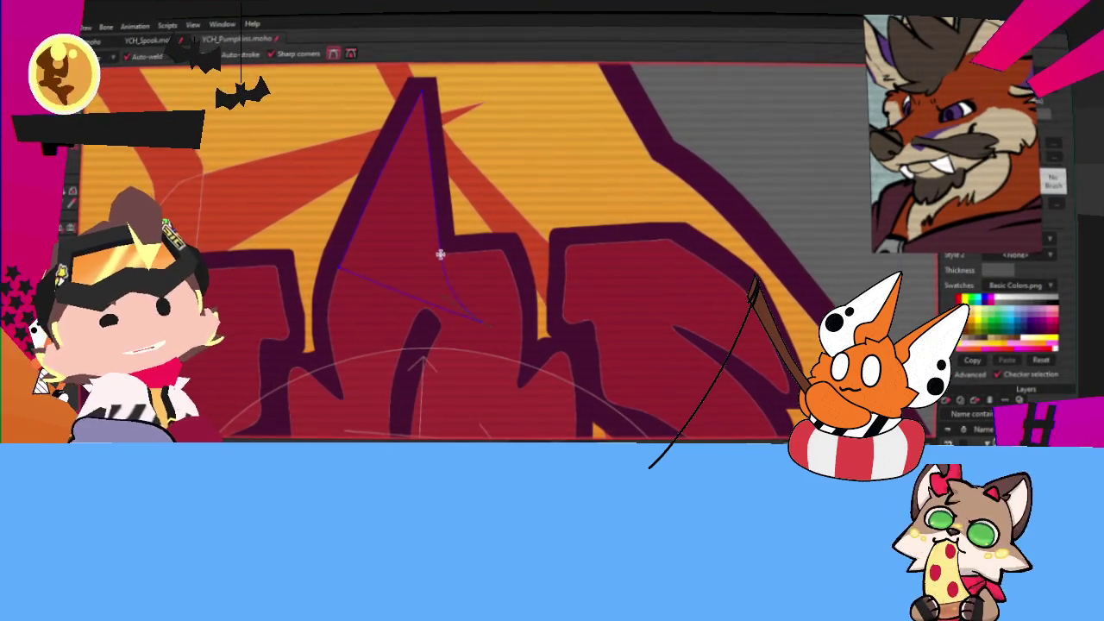
scroll(440, 254, "up", 2)
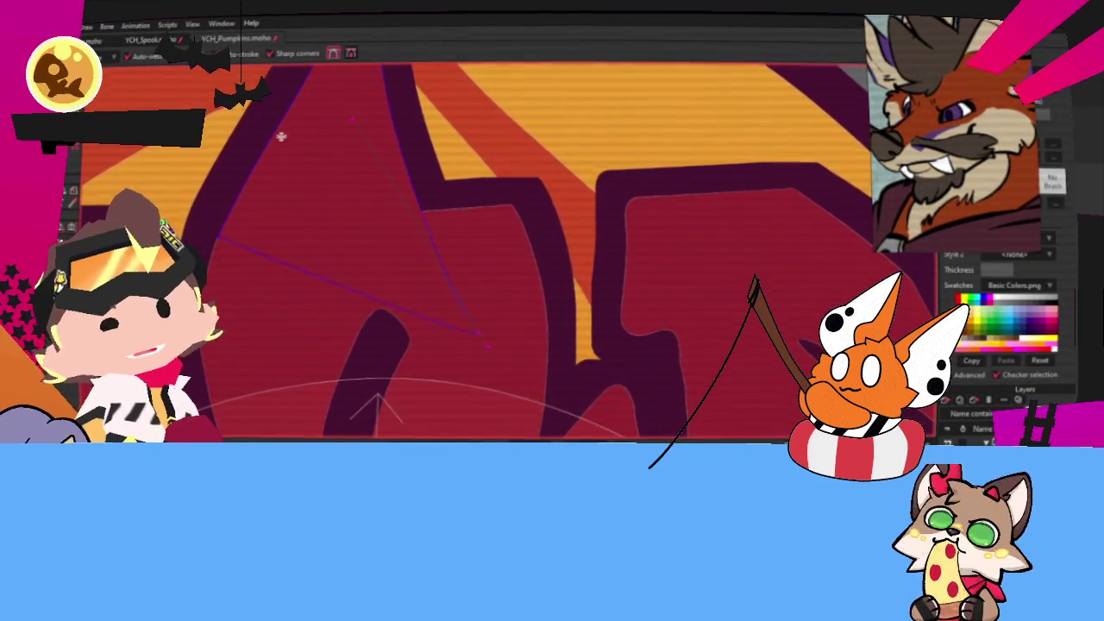
scroll(283, 136, "down", 4)
scroll(283, 136, "up", 2)
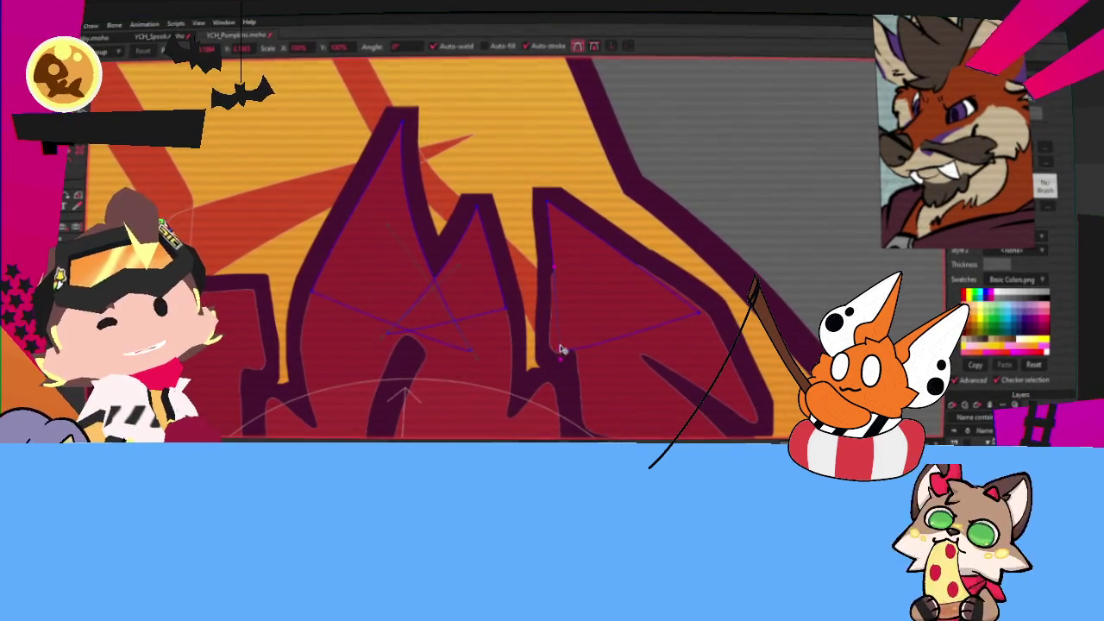
scroll(609, 271, "down", 2)
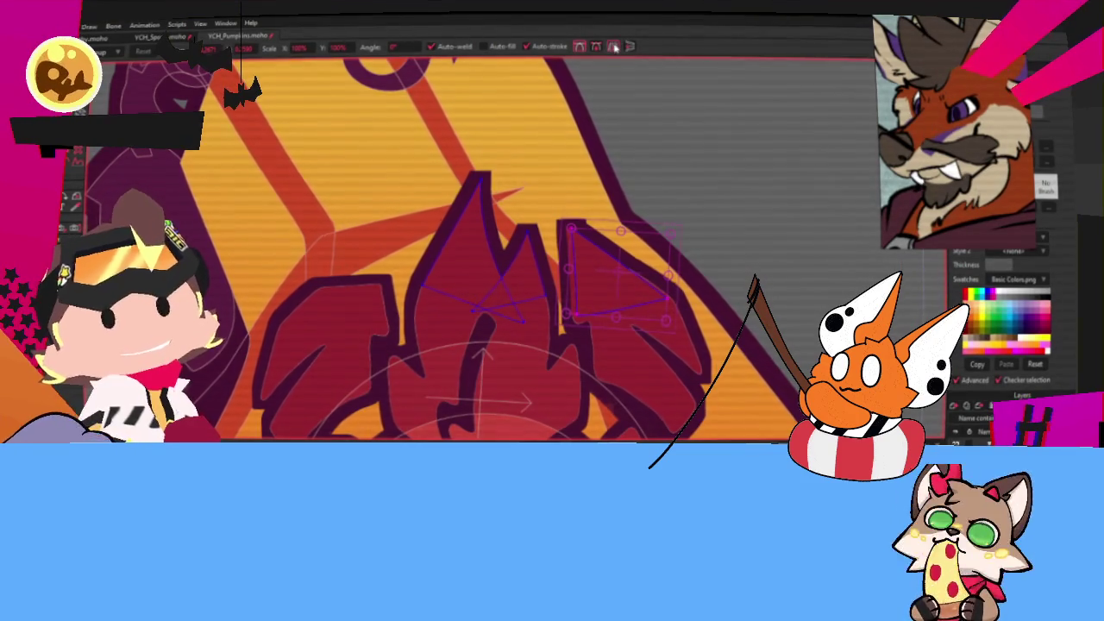
Move the left flame's top point up-right and its corner point down-right
scroll(506, 289, "up", 3)
left_click(280, 329)
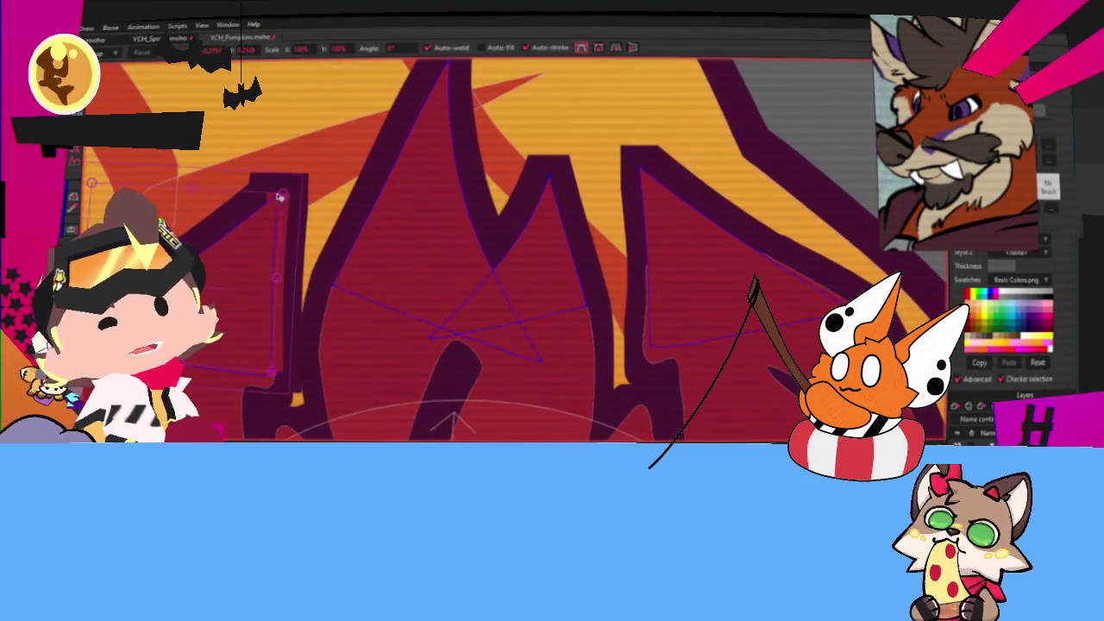
left_click_drag(267, 216, 275, 213)
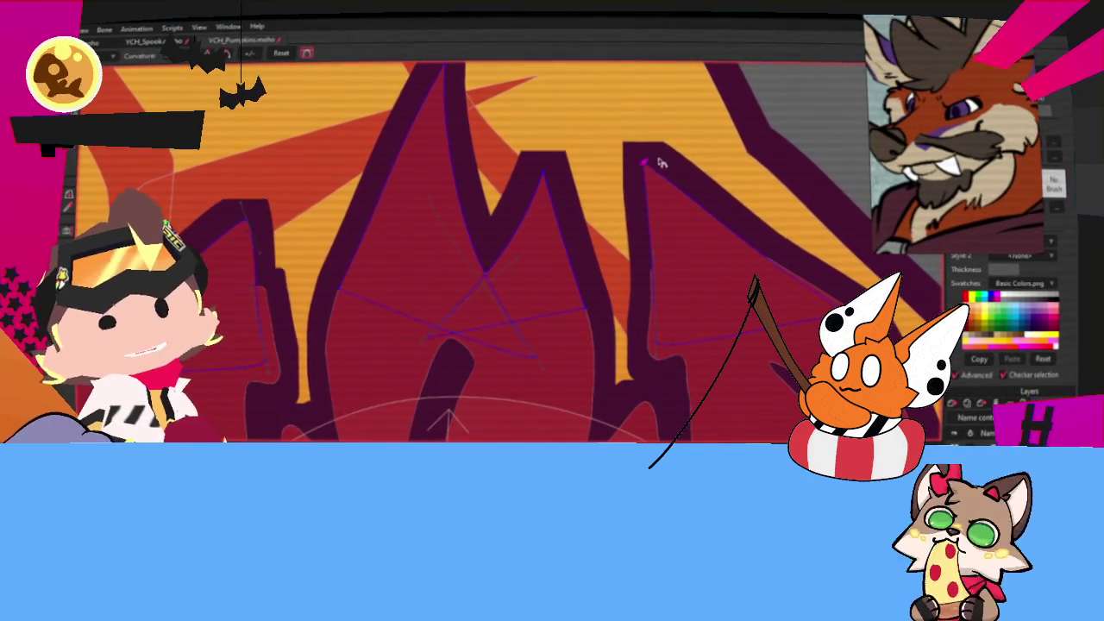
scroll(452, 200, "down", 3)
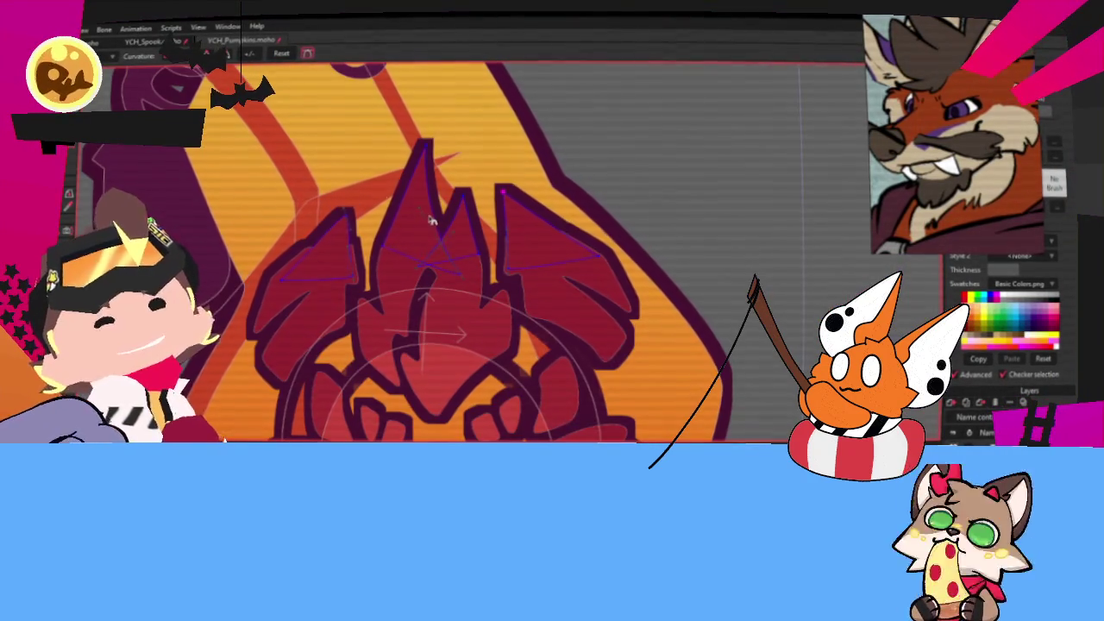
scroll(253, 182, "up", 3)
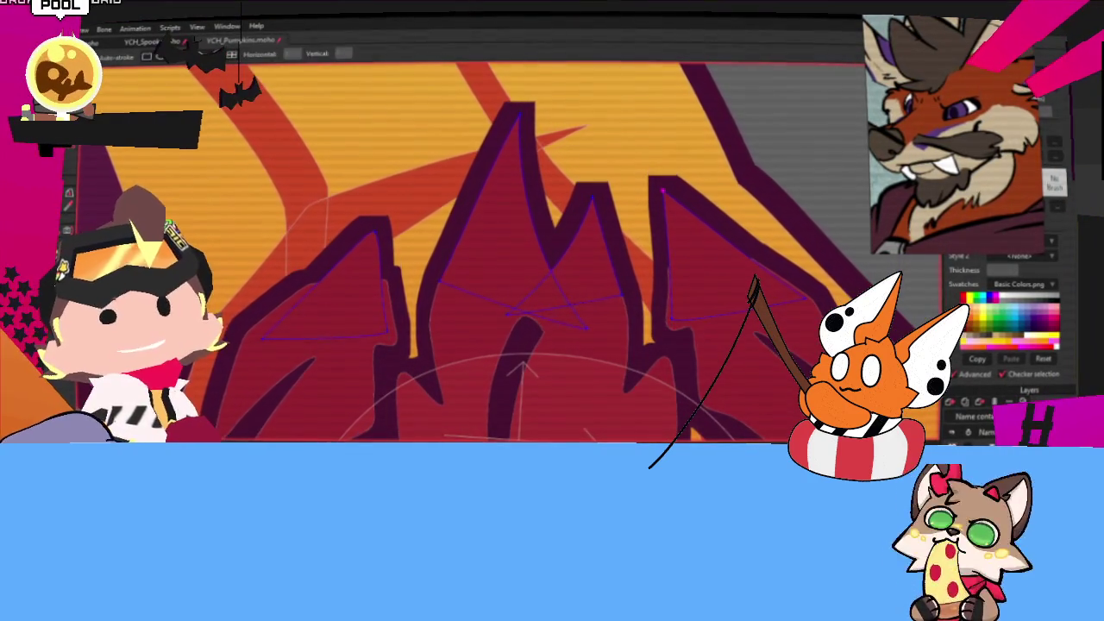
scroll(267, 353, "up", 2)
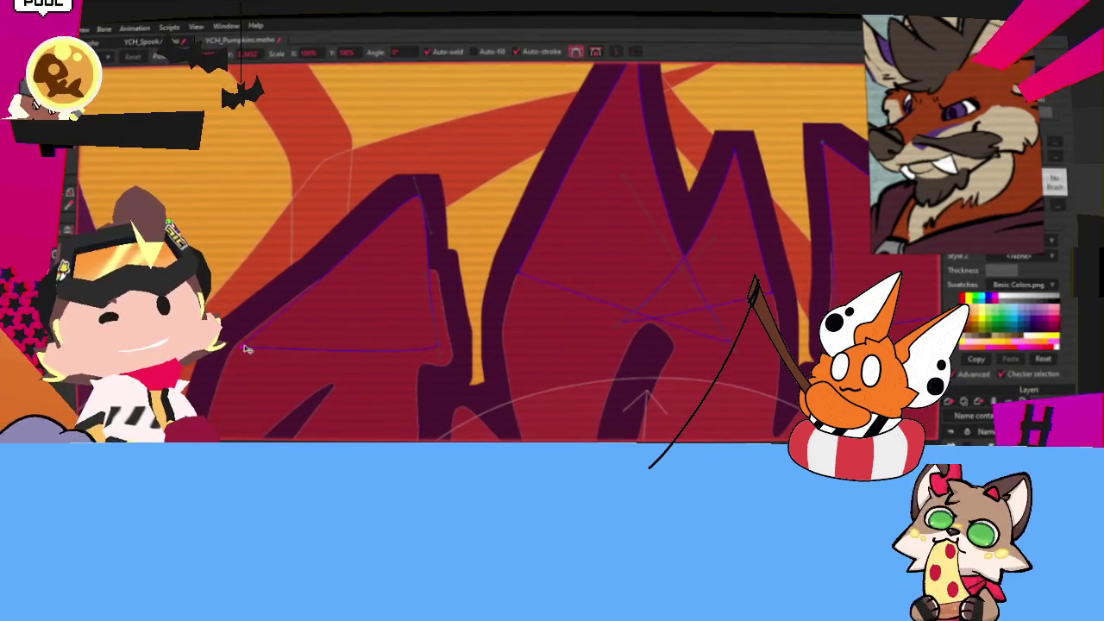
left_click_drag(434, 351, 454, 363)
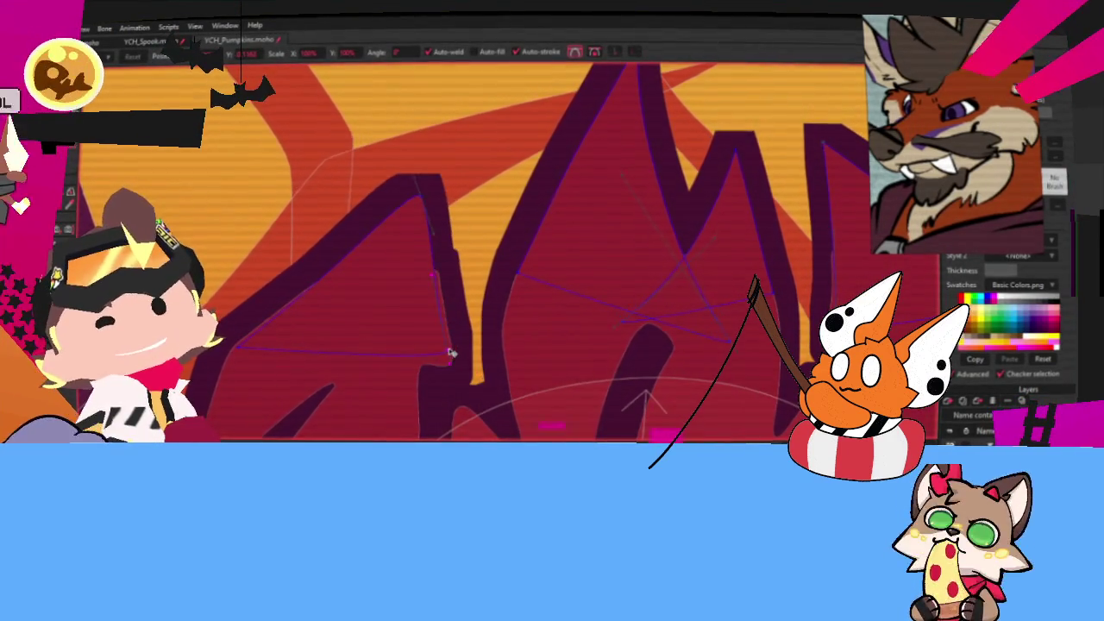
scroll(601, 253, "down", 2)
scroll(451, 258, "down", 3)
scroll(442, 218, "down", 2)
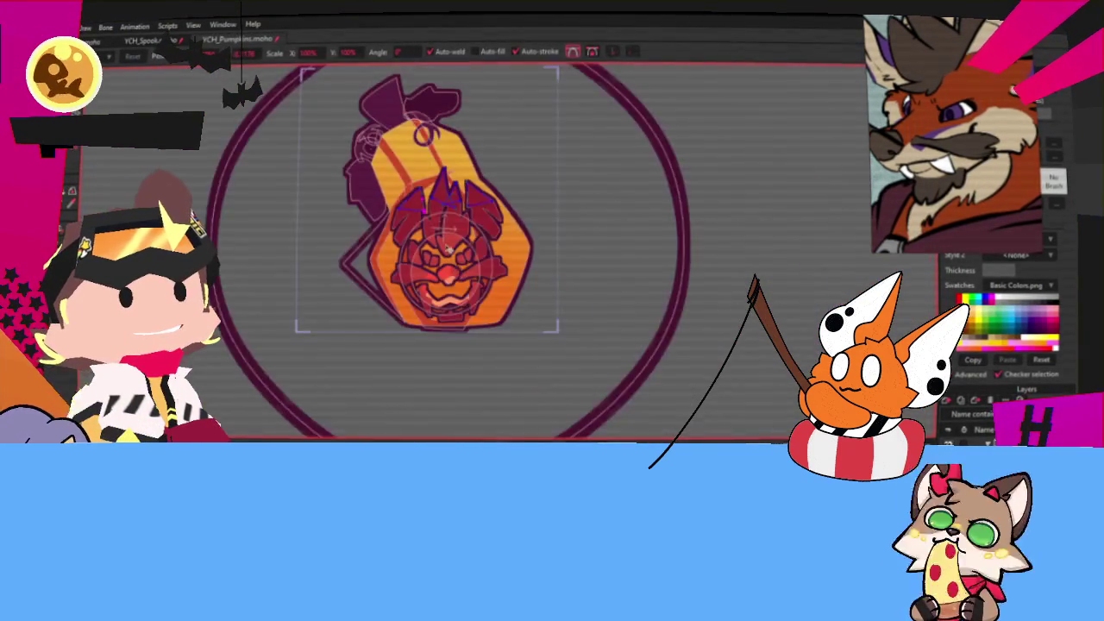
scroll(475, 253, "up", 3)
scroll(474, 258, "up", 1)
scroll(475, 259, "down", 2)
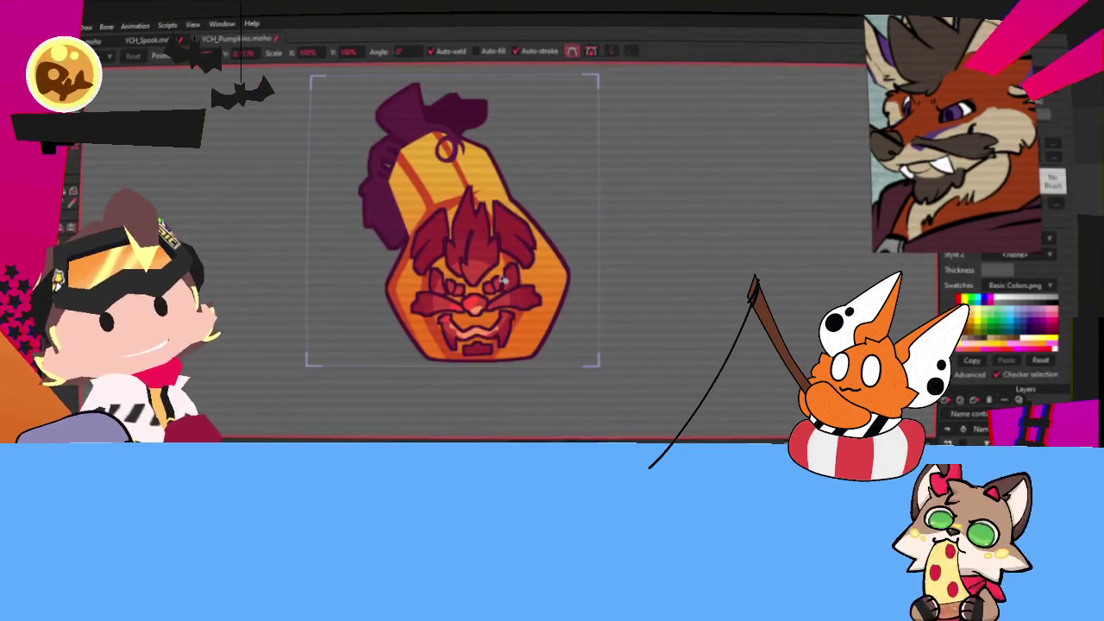
scroll(482, 263, "up", 2)
scroll(488, 268, "up", 2)
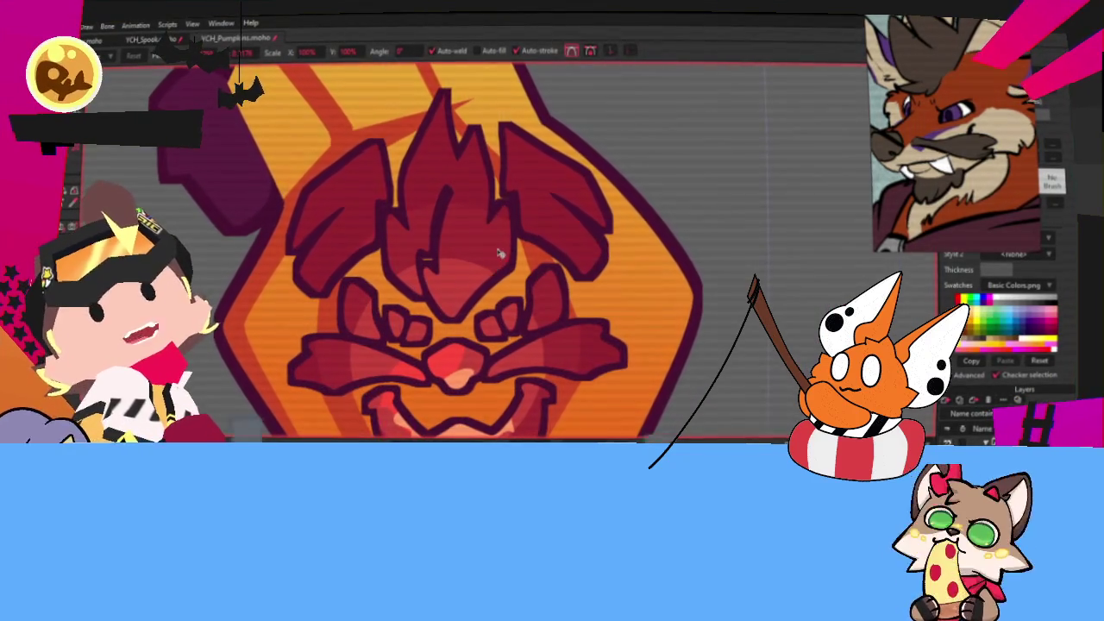
scroll(505, 244, "down", 1)
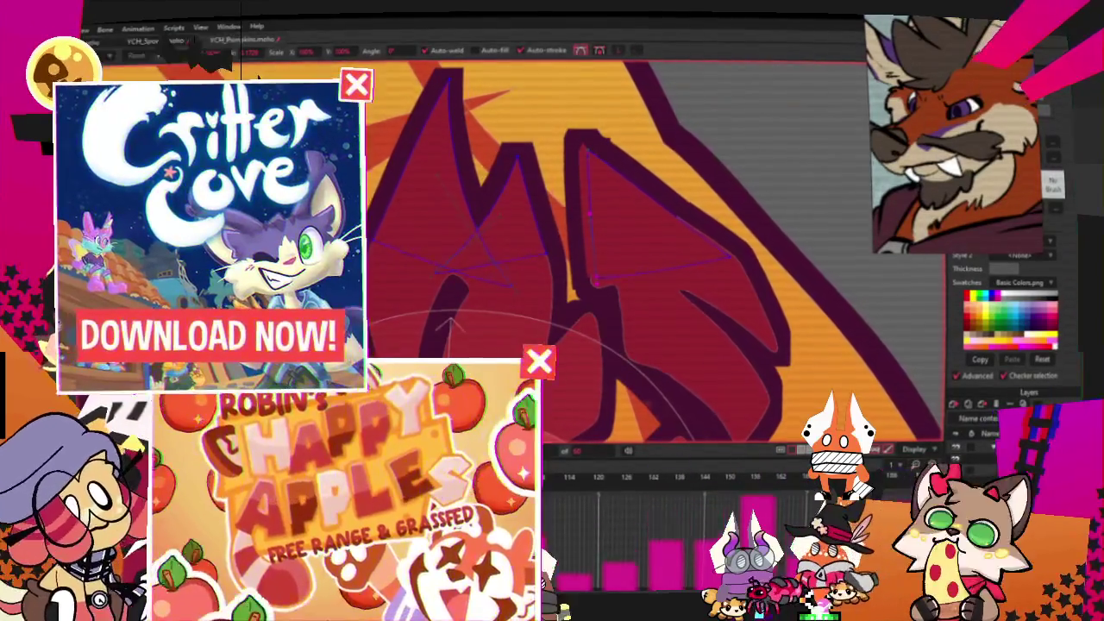
Render a preview with Ctrl+R, close it, and adjust a flame outline point
key("ctrl+r")
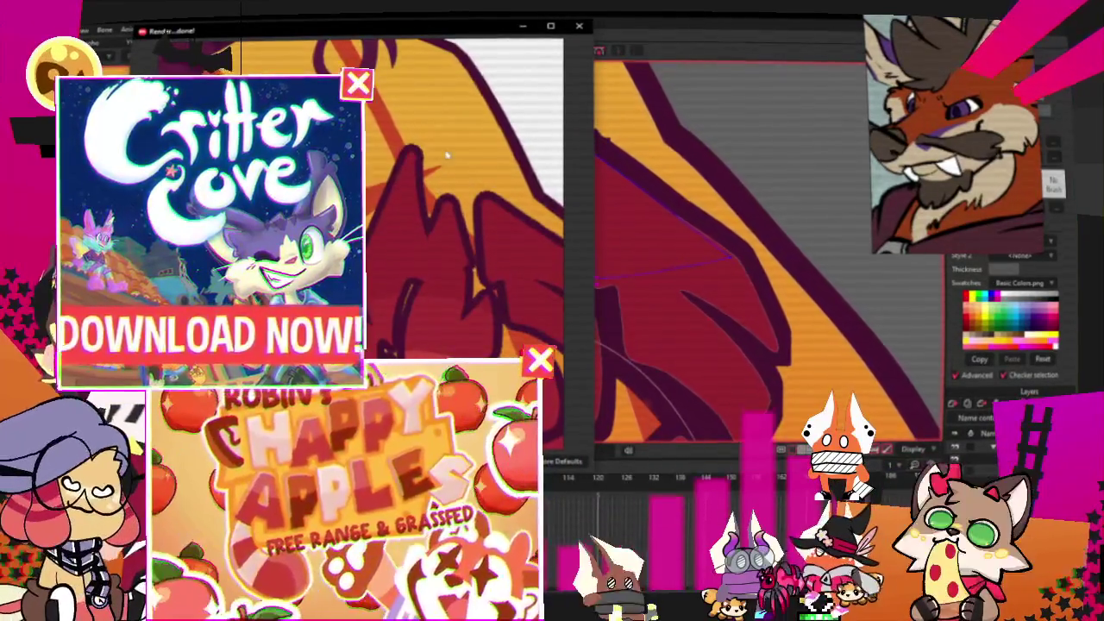
left_click(579, 26)
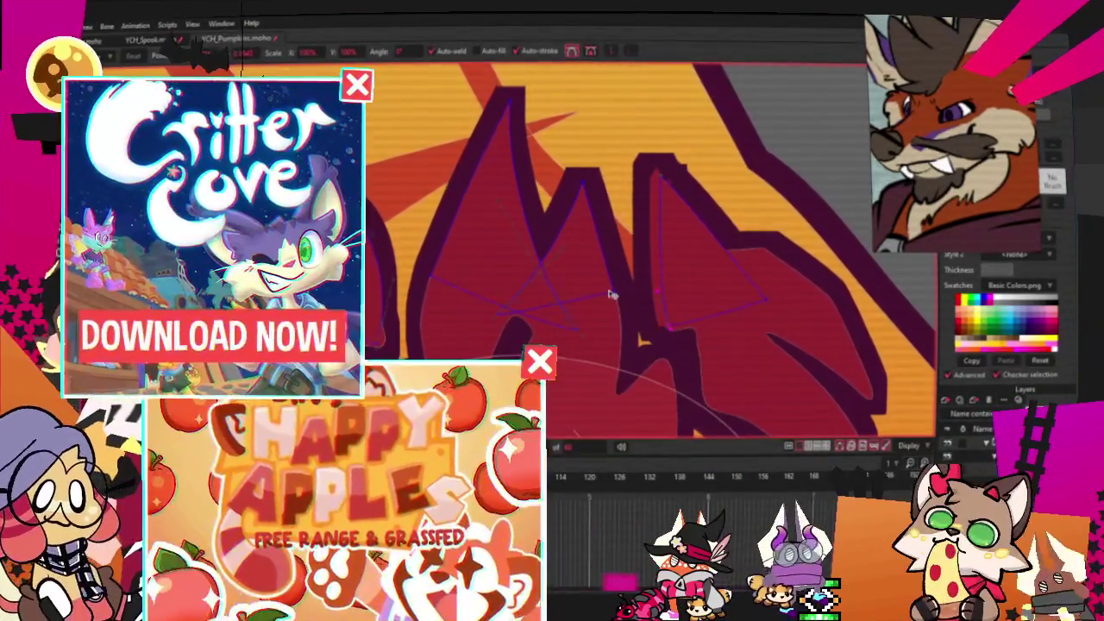
left_click_drag(611, 315, 608, 325)
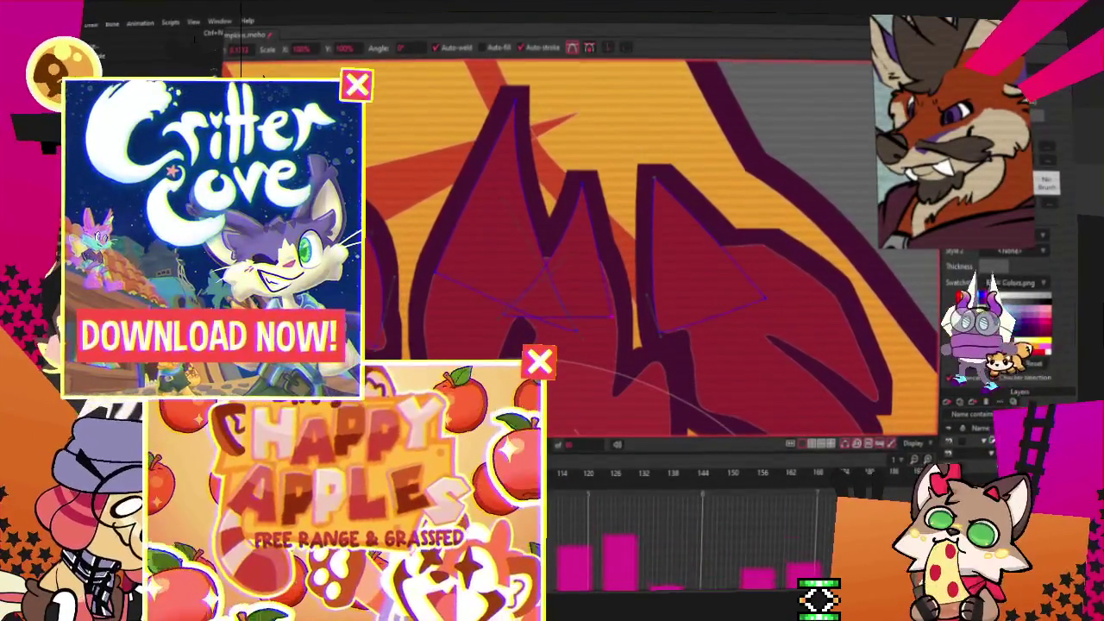
Re-render twice to check the flame, close the previews, and zoom out
key("ctrl+r")
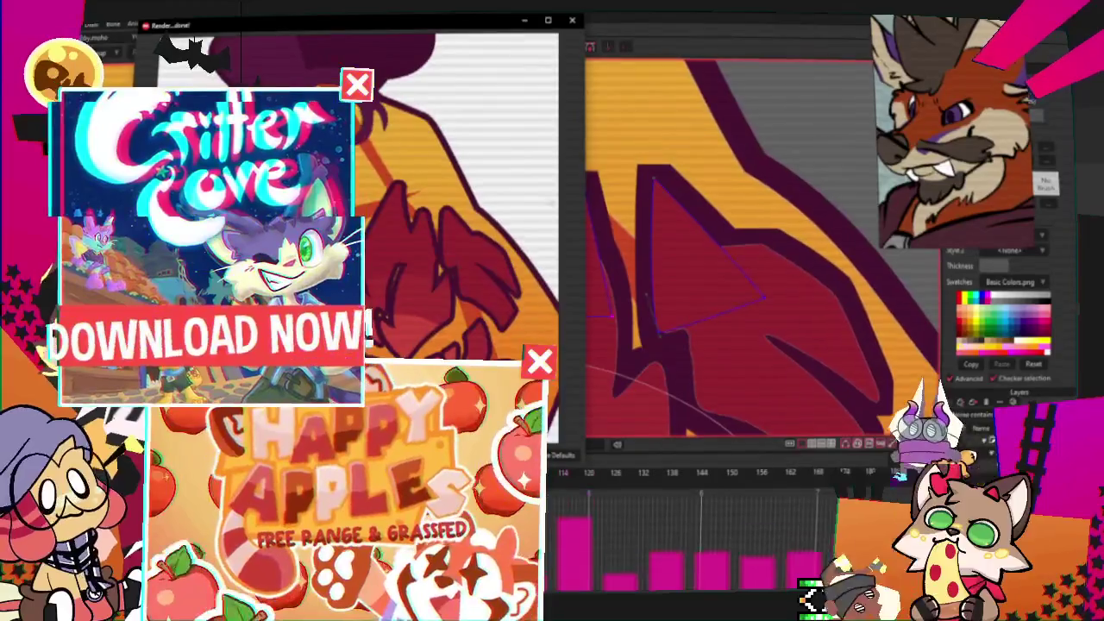
left_click(572, 19)
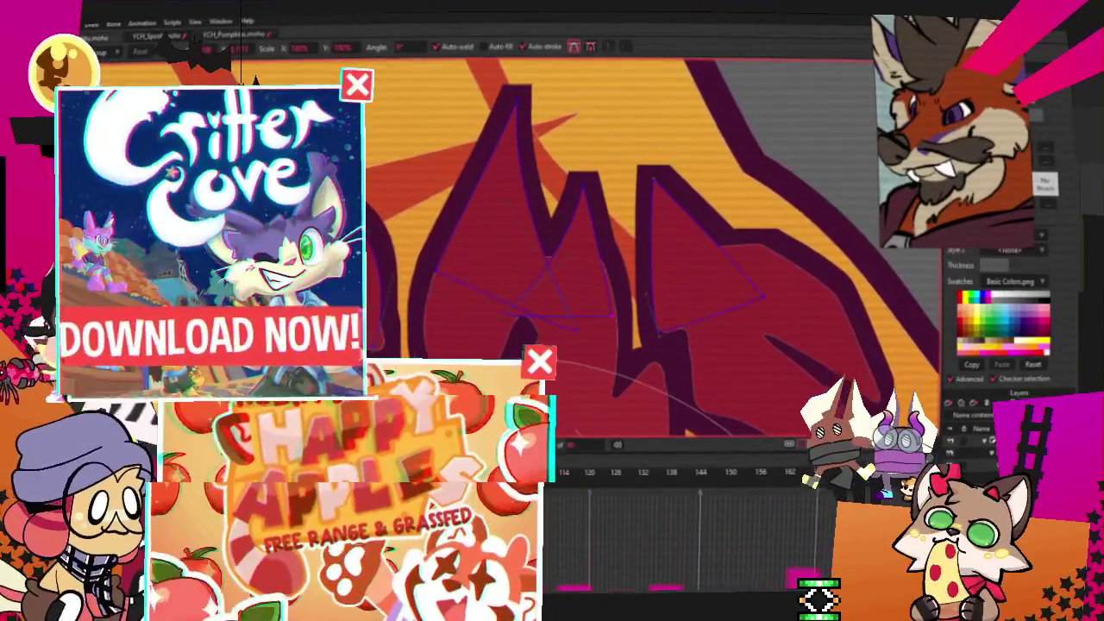
left_click(195, 34)
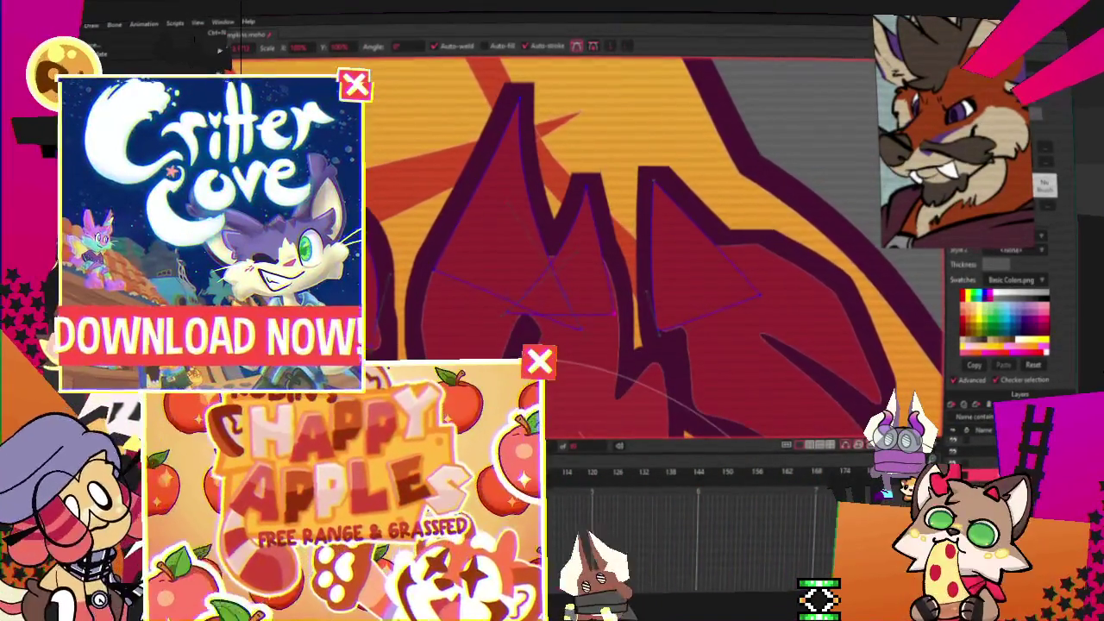
key("ctrl+r")
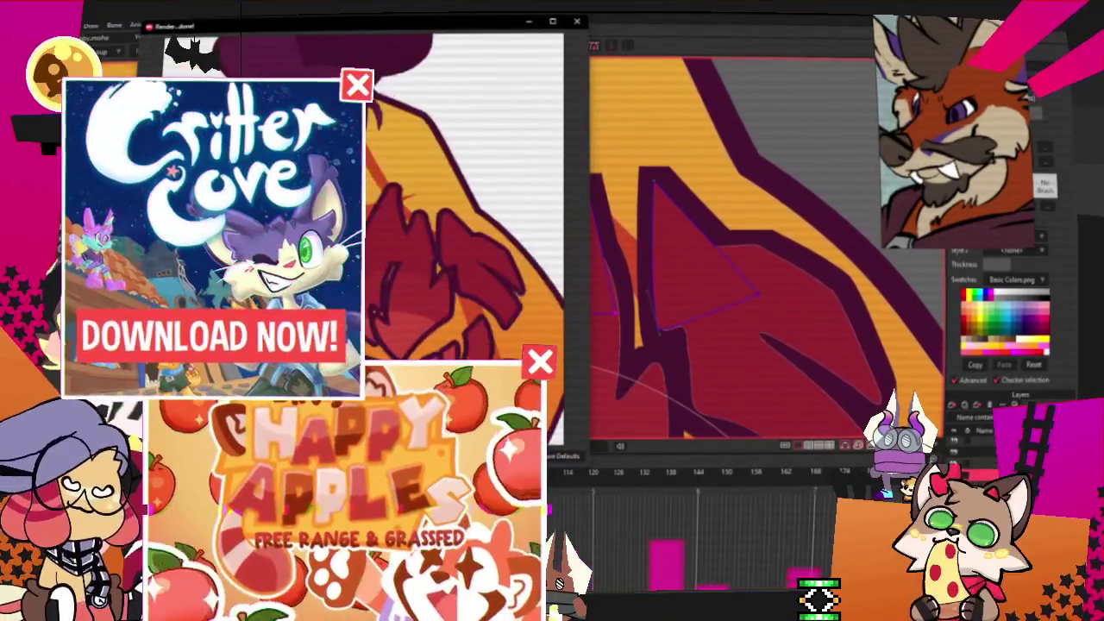
key("ctrl+w")
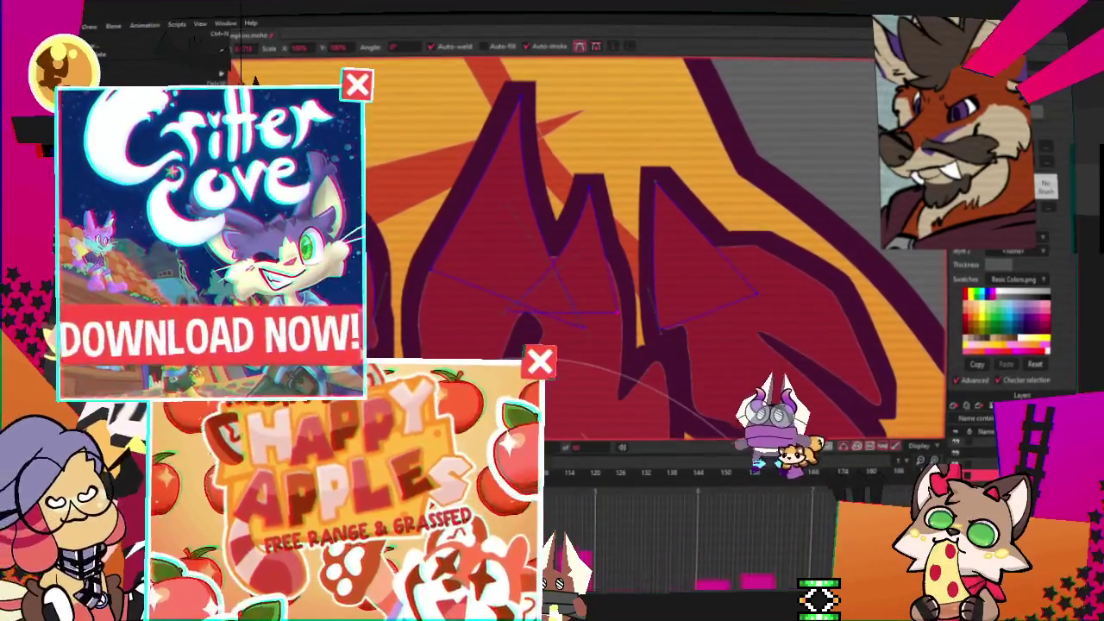
scroll(515, 253, "down", 3)
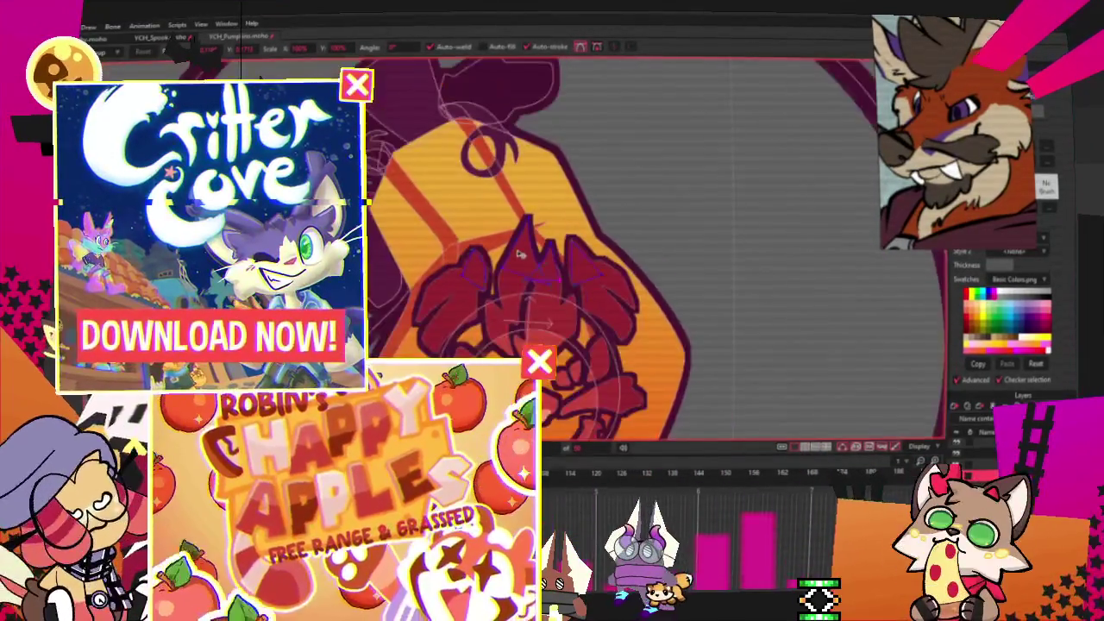
scroll(515, 254, "down", 2)
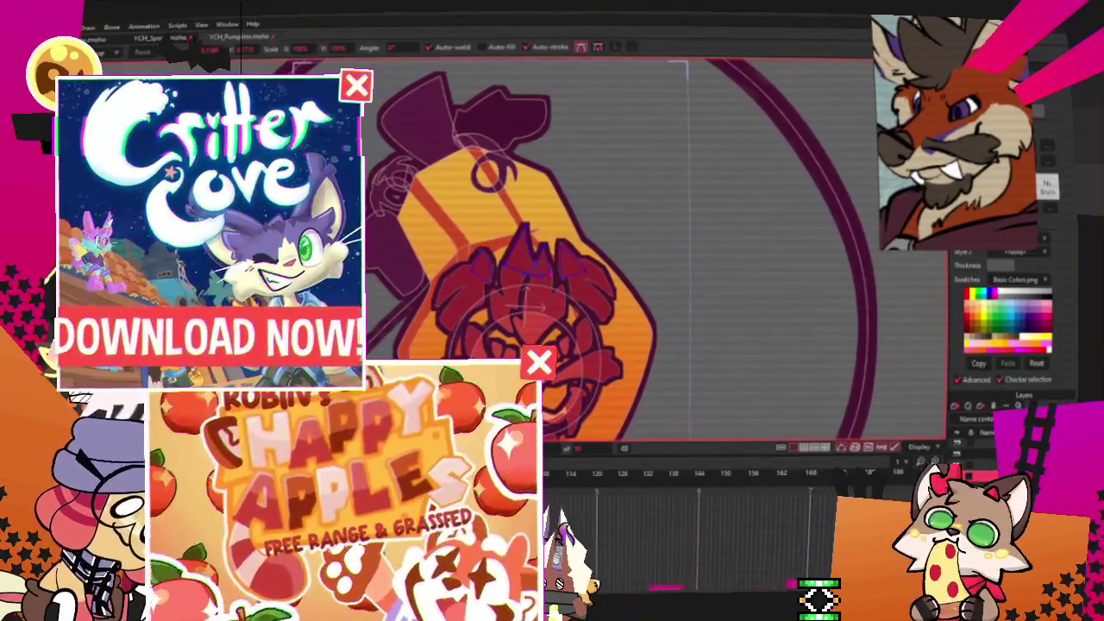
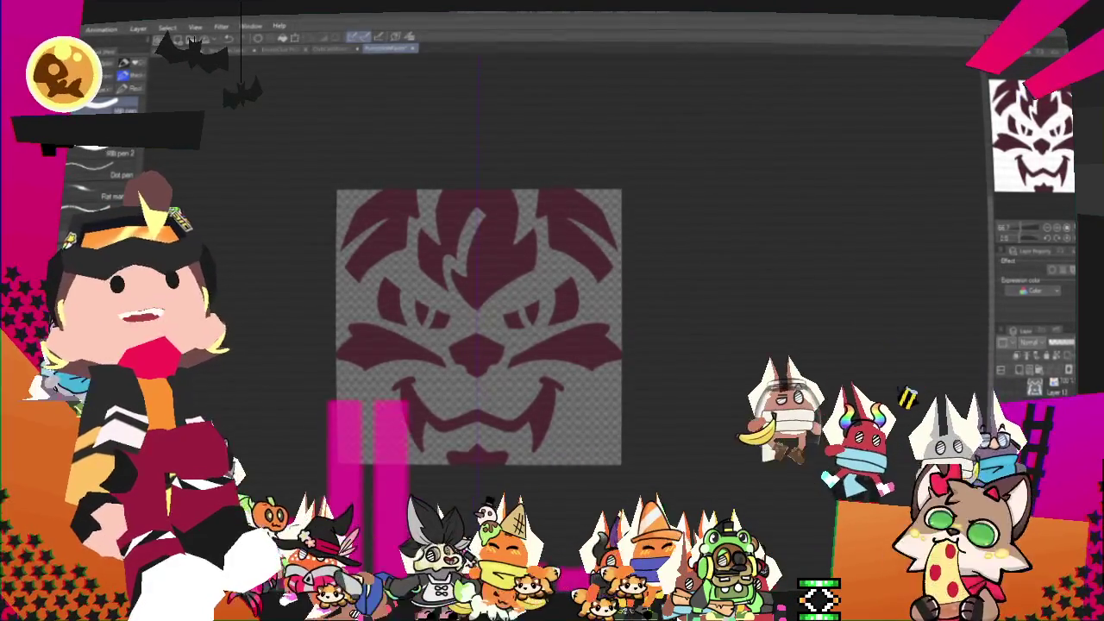
Switch to the blue chibi base template document in place of the maroon face logo
key("ctrl+Tab")
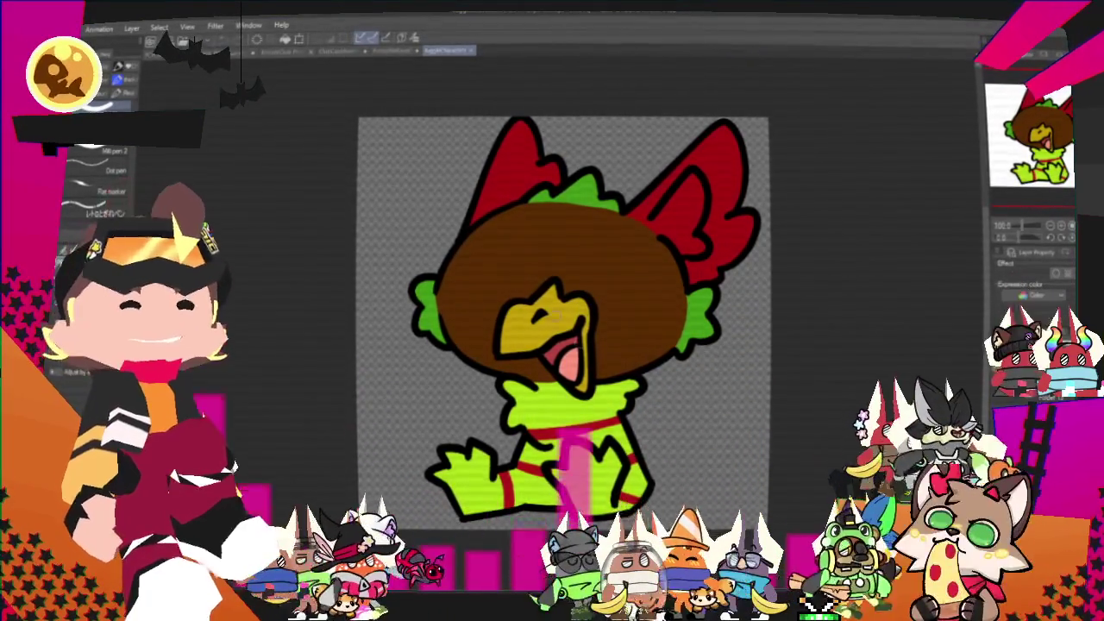
scroll(501, 235, "down", 2)
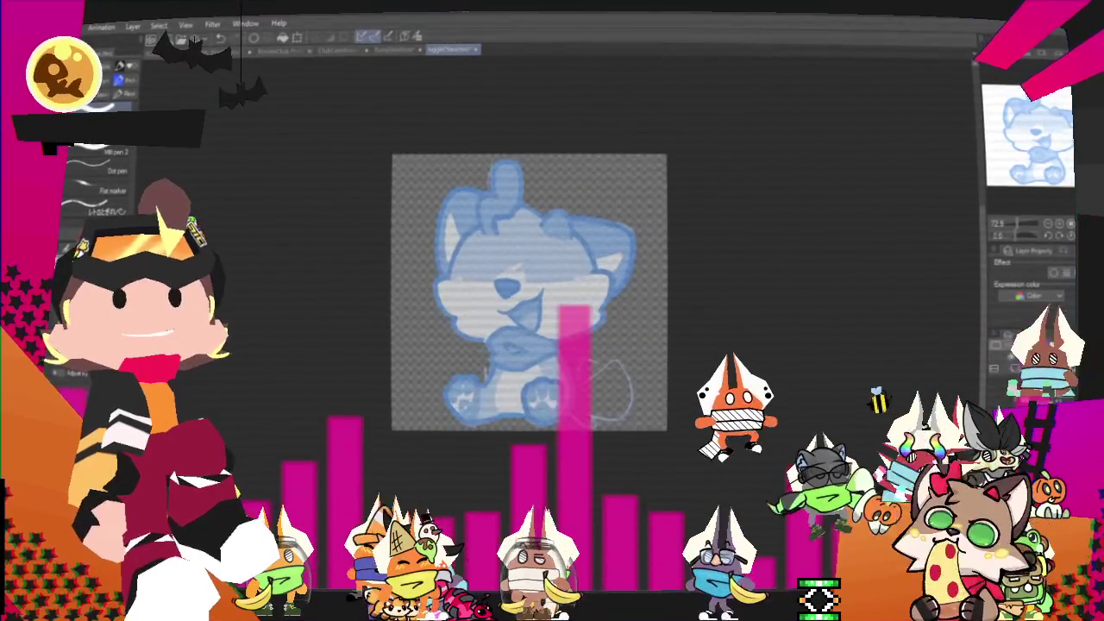
scroll(484, 263, "up", 1)
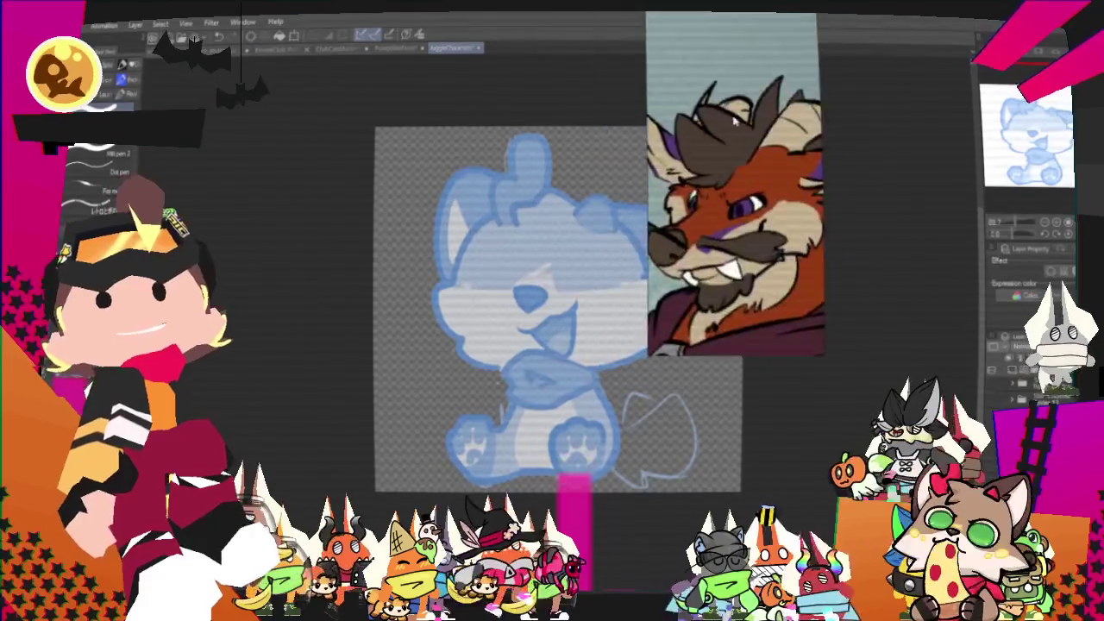
Start a new PureRef scene and drop in the giant panda girl reference image
right_click(875, 131)
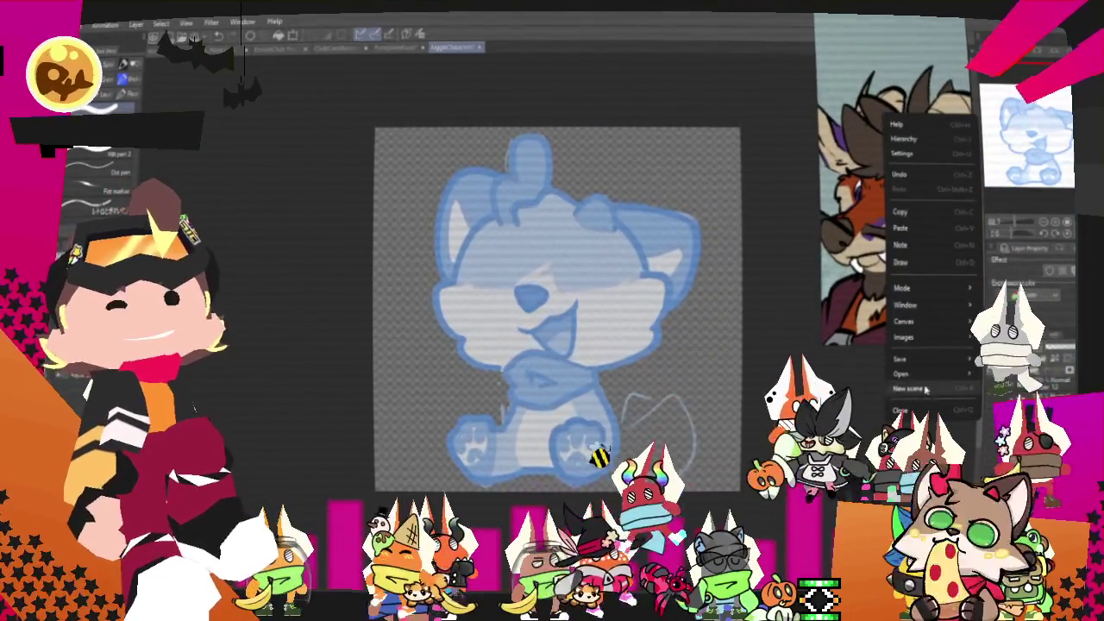
left_click(925, 390)
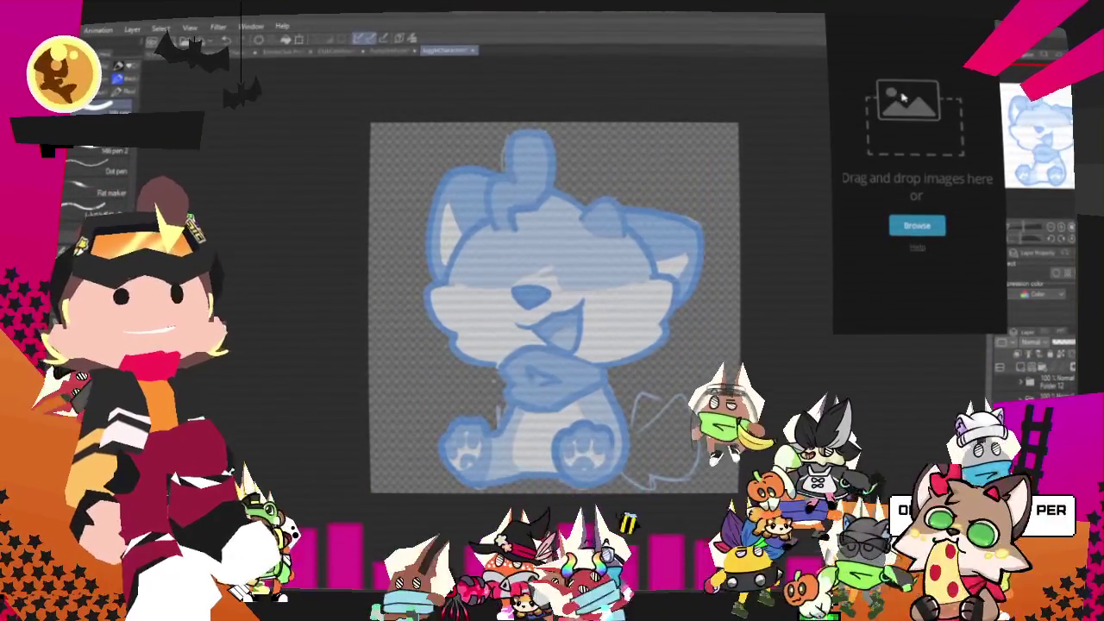
left_click_drag(1078, 113, 907, 104)
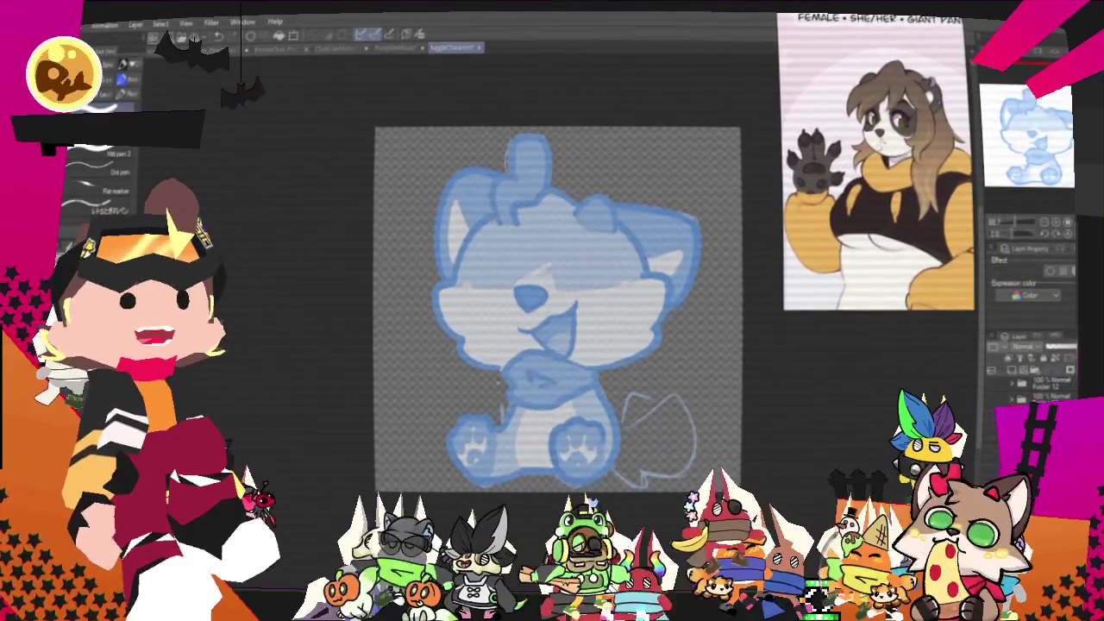
Zoom in to about 150% on the chibi's head and switch to the pencil brushes
scroll(604, 235, "down", 1)
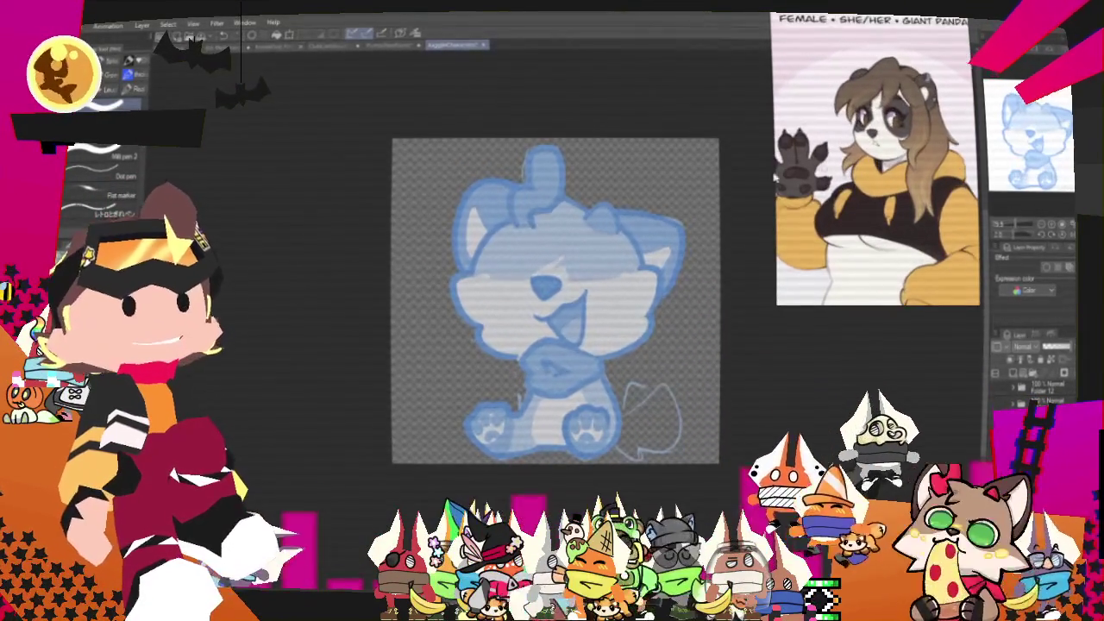
scroll(593, 237, "down", 1)
scroll(593, 238, "up", 3)
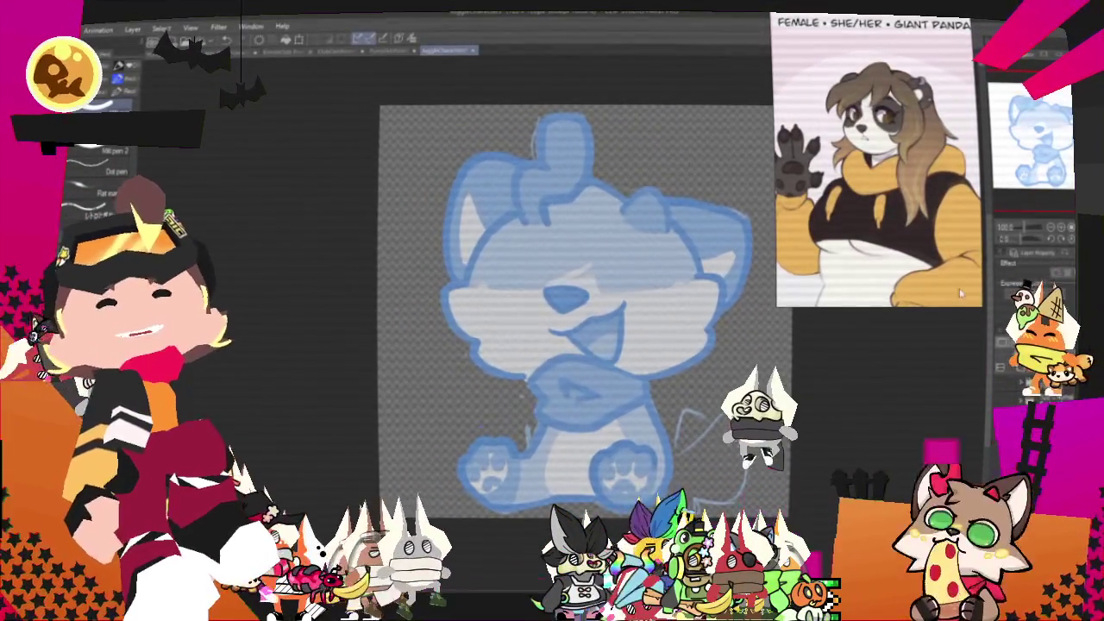
left_click(1013, 224)
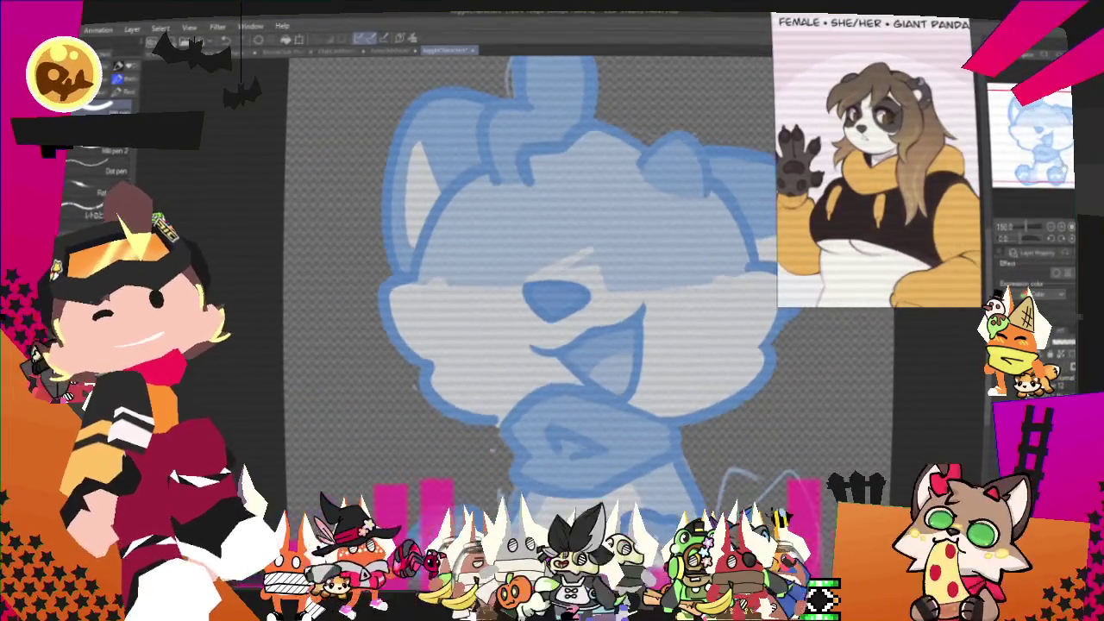
key("p")
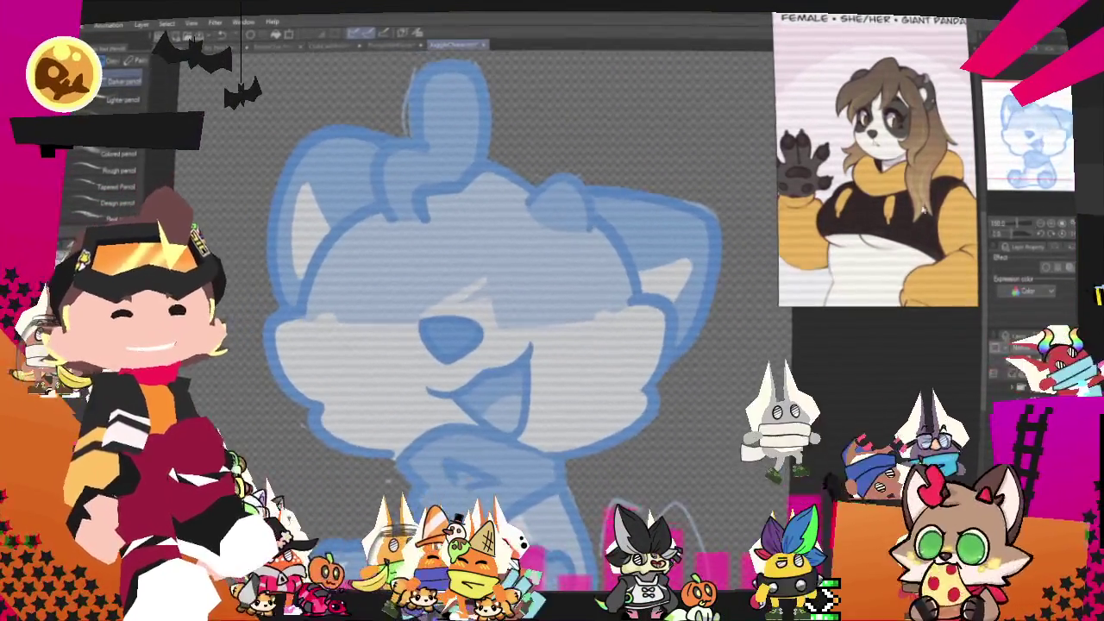
Pencil-sketch curved hair strands across the top of the head and down the left cheek
left_click_drag(462, 125, 539, 182)
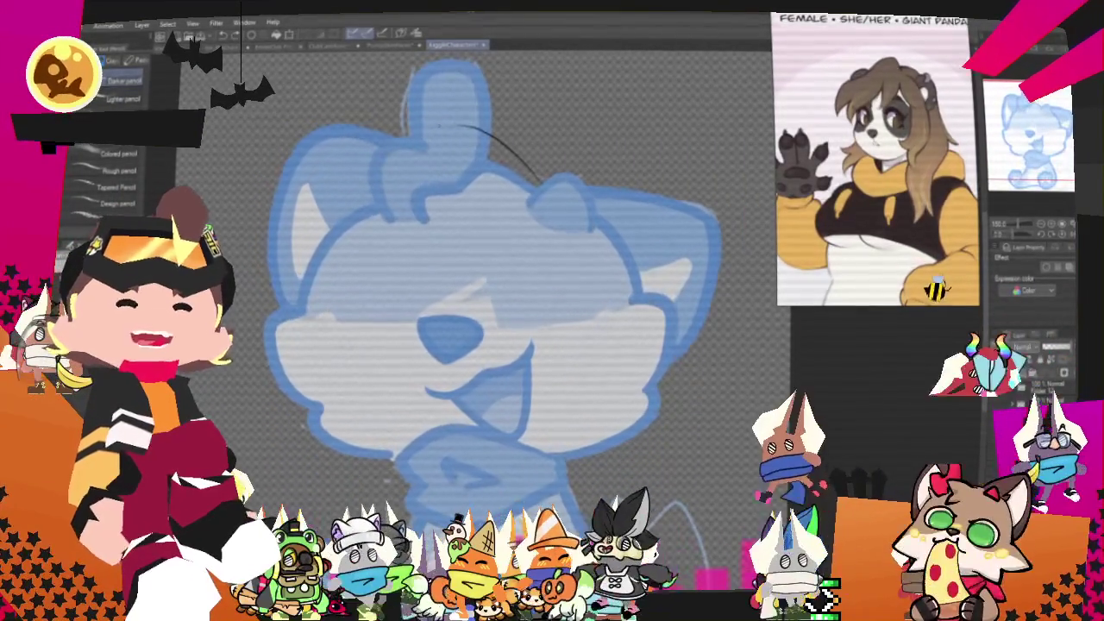
left_click_drag(332, 220, 462, 125)
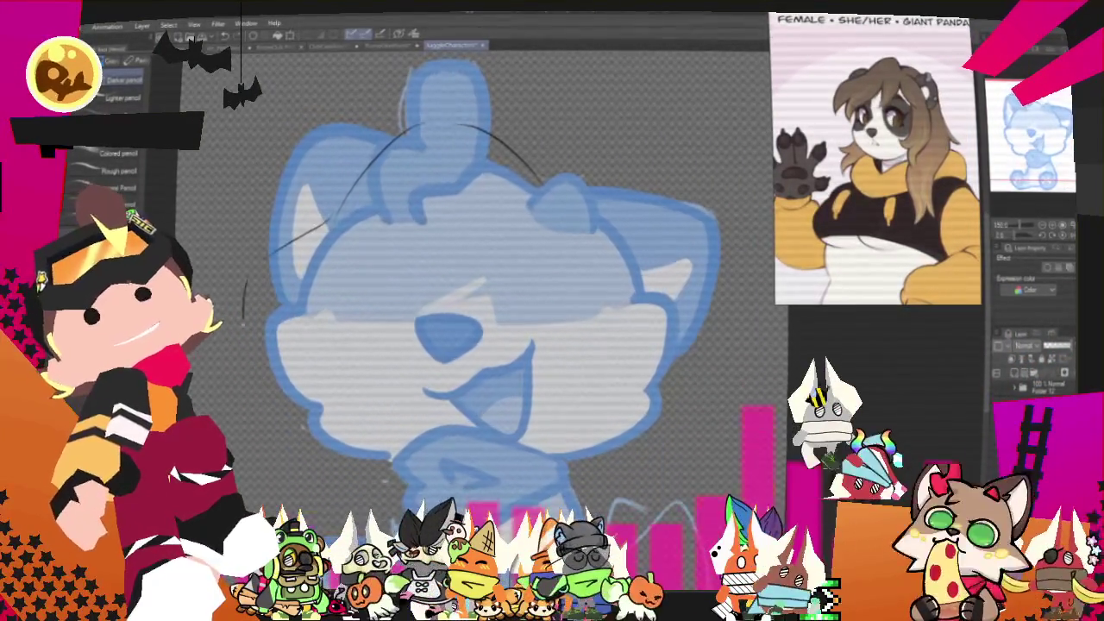
left_click_drag(245, 274, 276, 382)
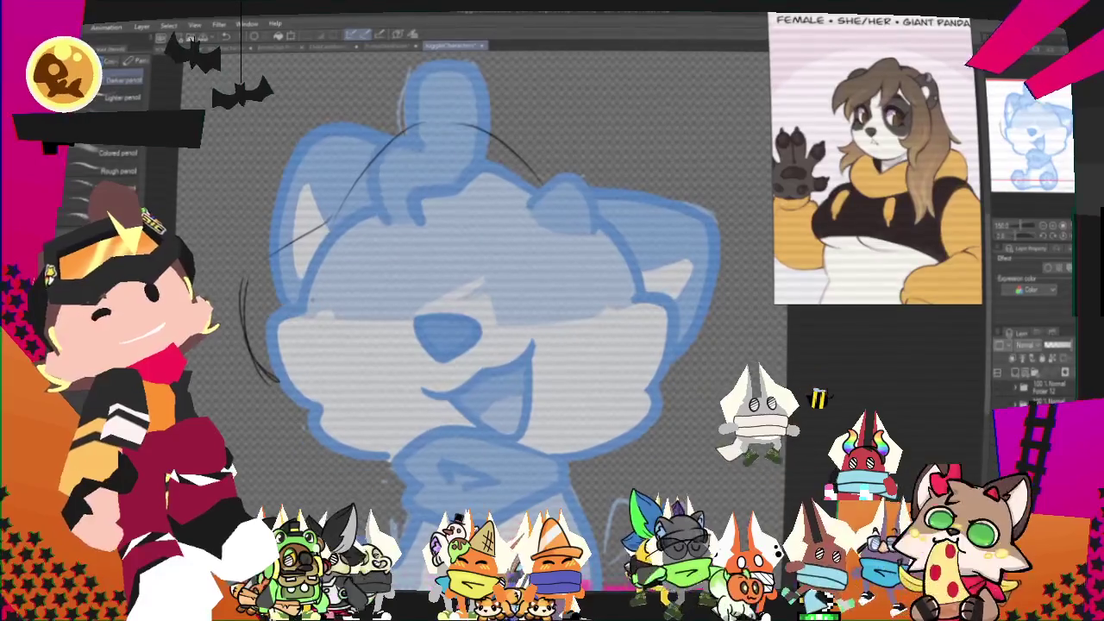
left_click_drag(289, 315, 323, 306)
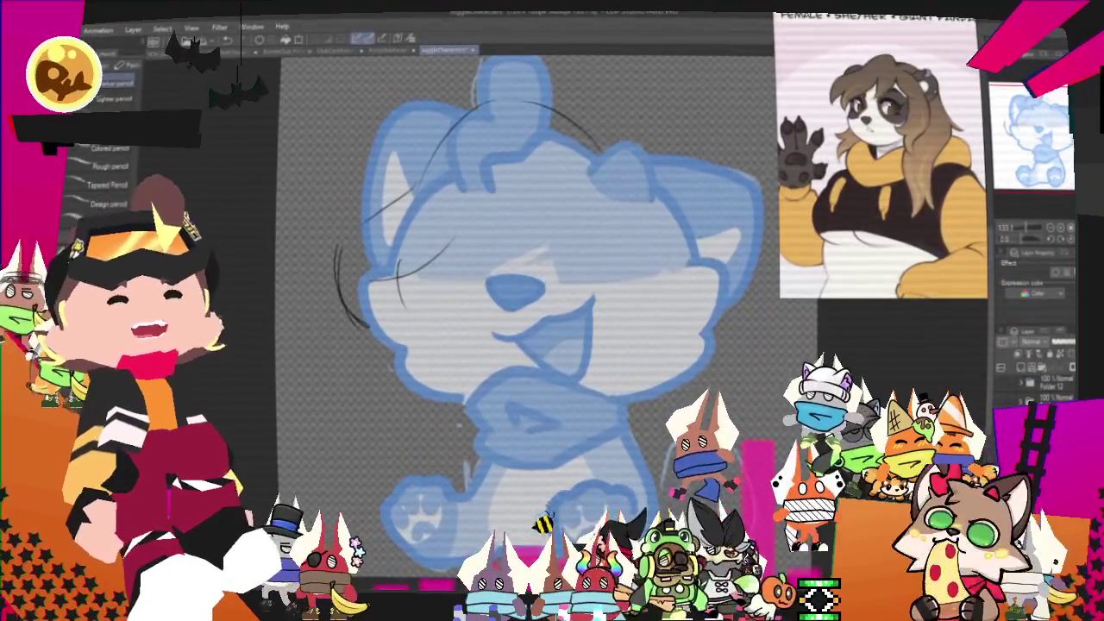
key("m")
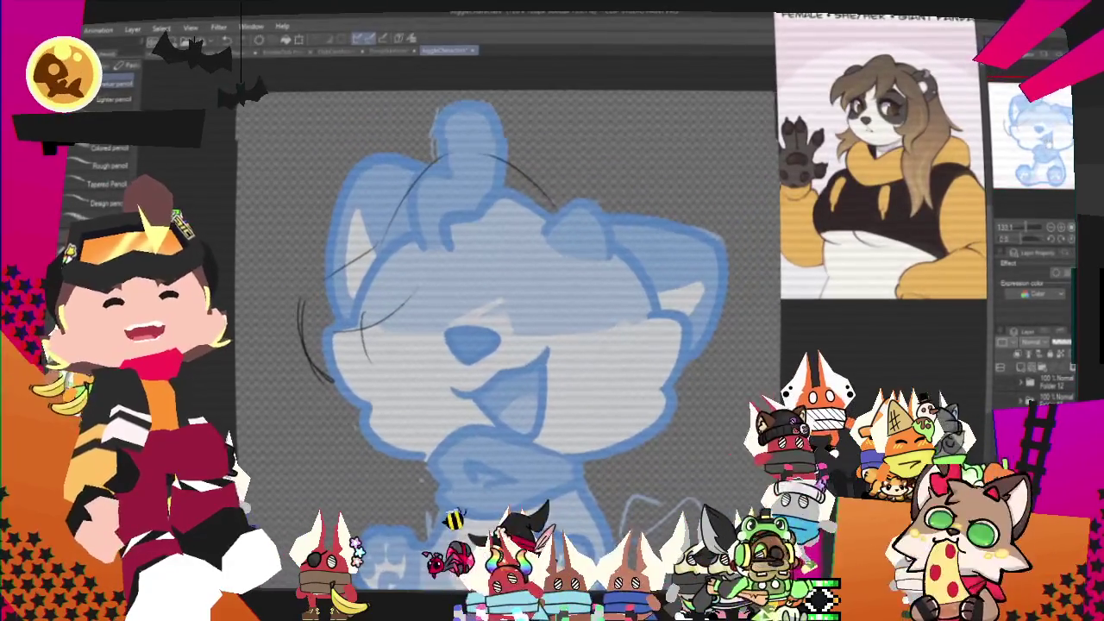
Lasso the left-side hair strokes and free-transform them
mouse_move(406, 259)
left_mouse_down()
mouse_move(322, 242)
mouse_move(435, 289)
left_mouse_up()
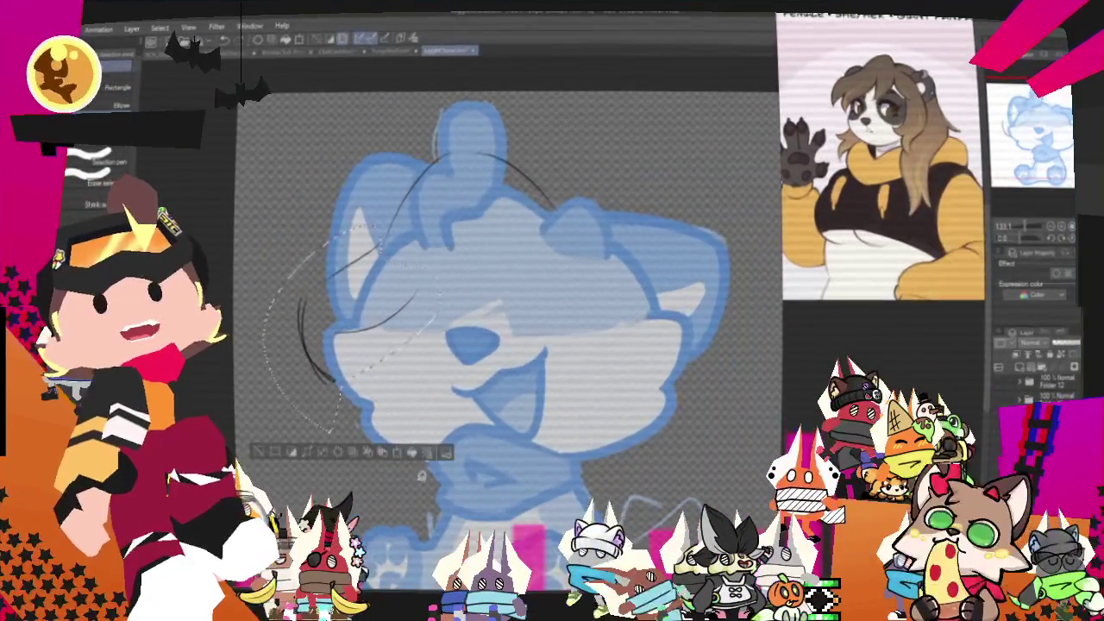
left_click(403, 453)
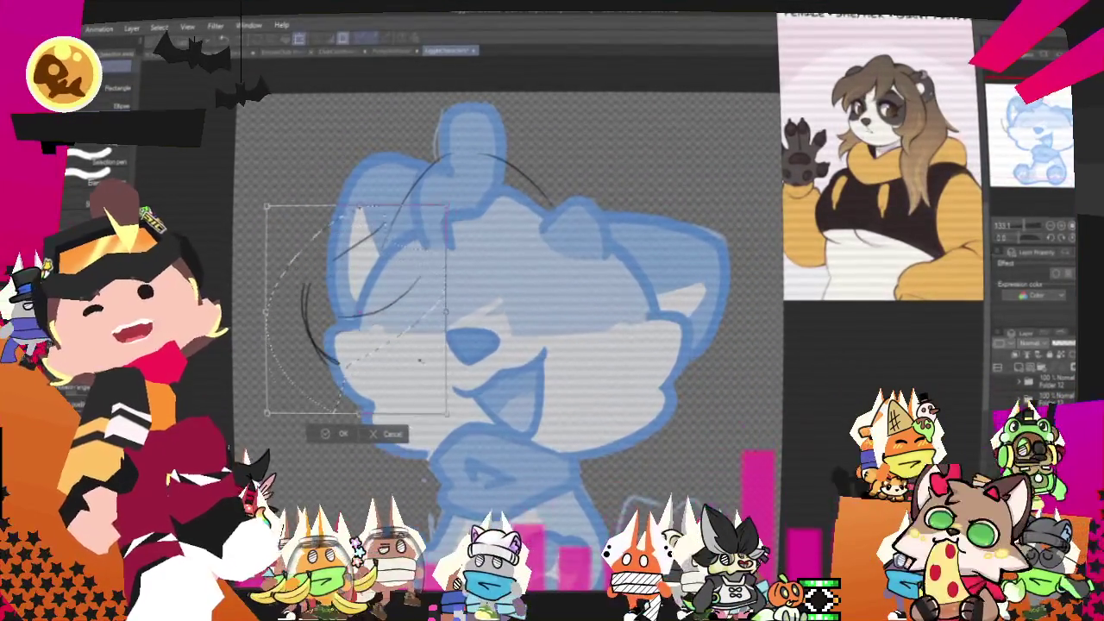
left_click(336, 446)
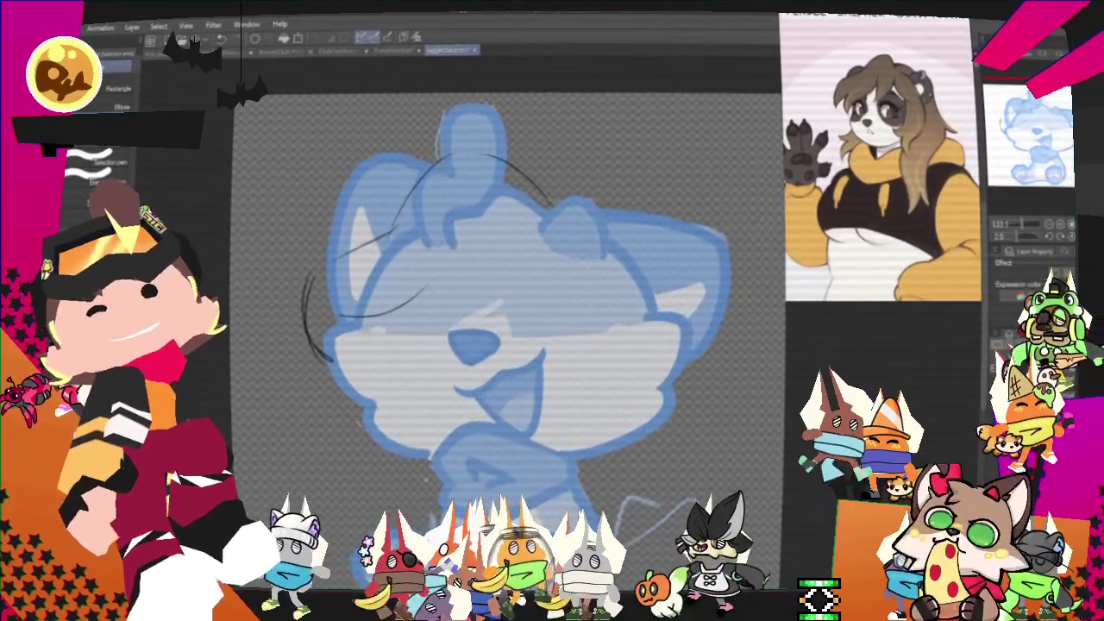
Add two more curved pencil strokes to the hair
key("p")
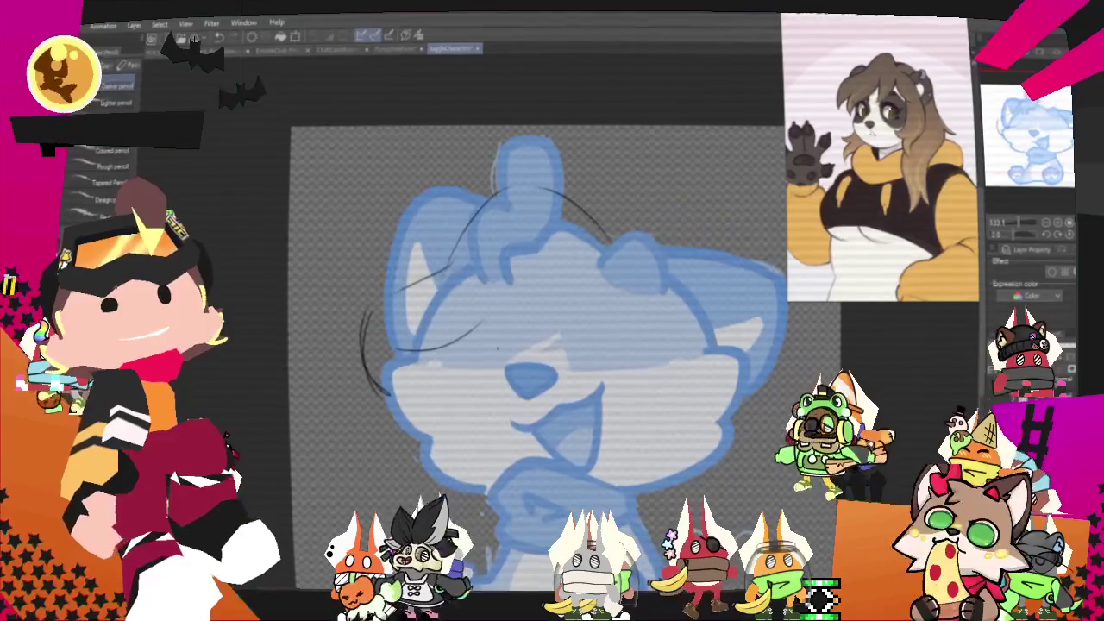
left_click_drag(470, 319, 444, 366)
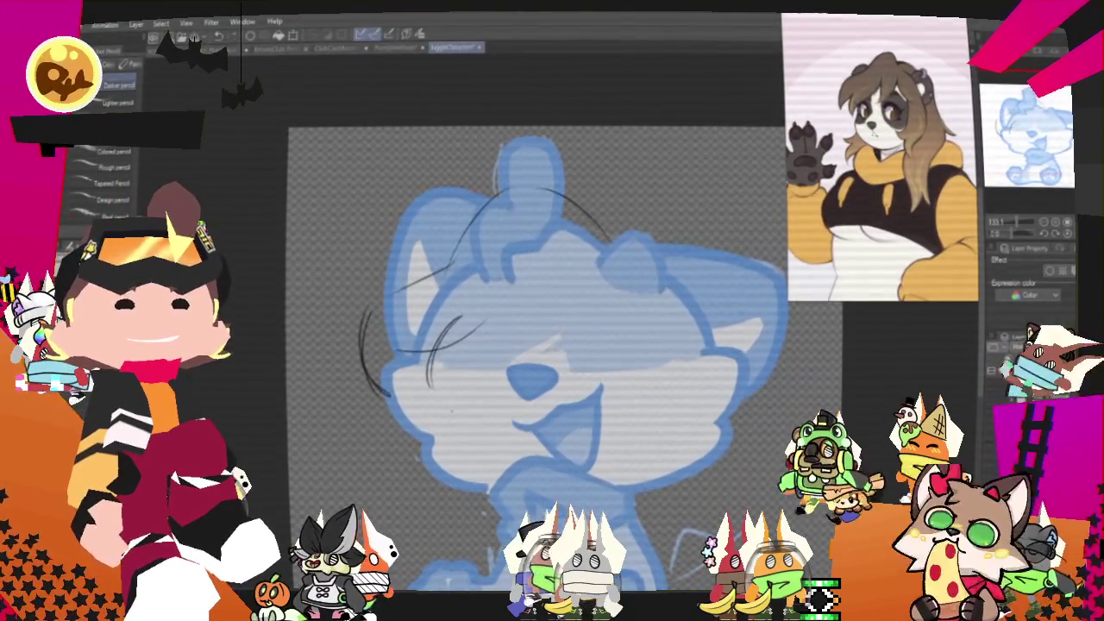
left_click_drag(540, 284, 552, 345)
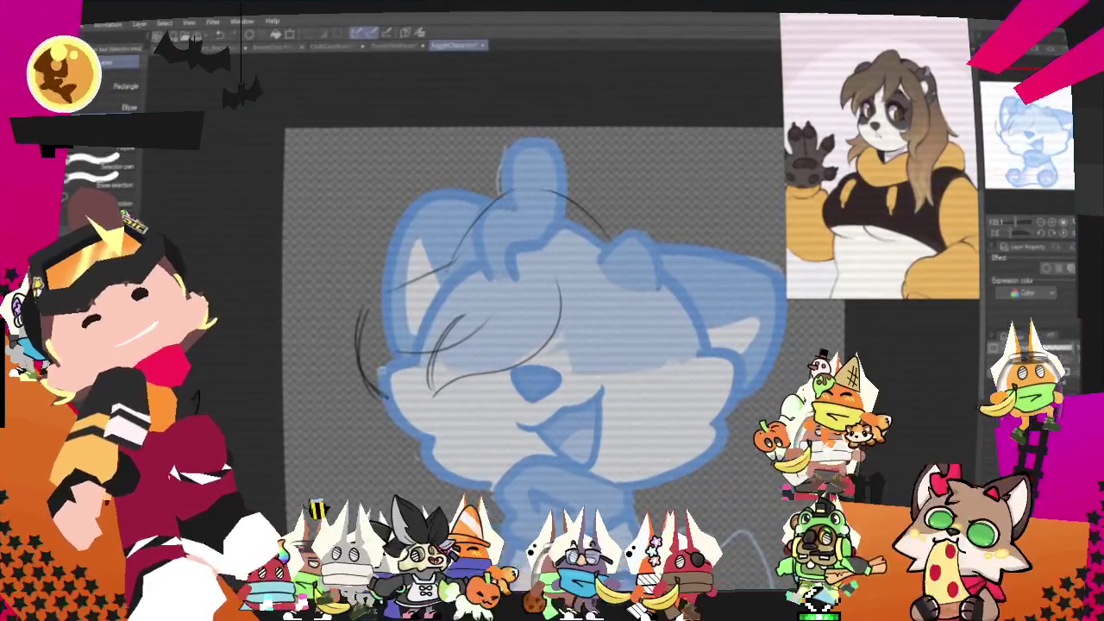
Shrink the upper-left hair strokes slightly inward from the bottom-left corner and left edge
left_click_drag(396, 465, 392, 310)
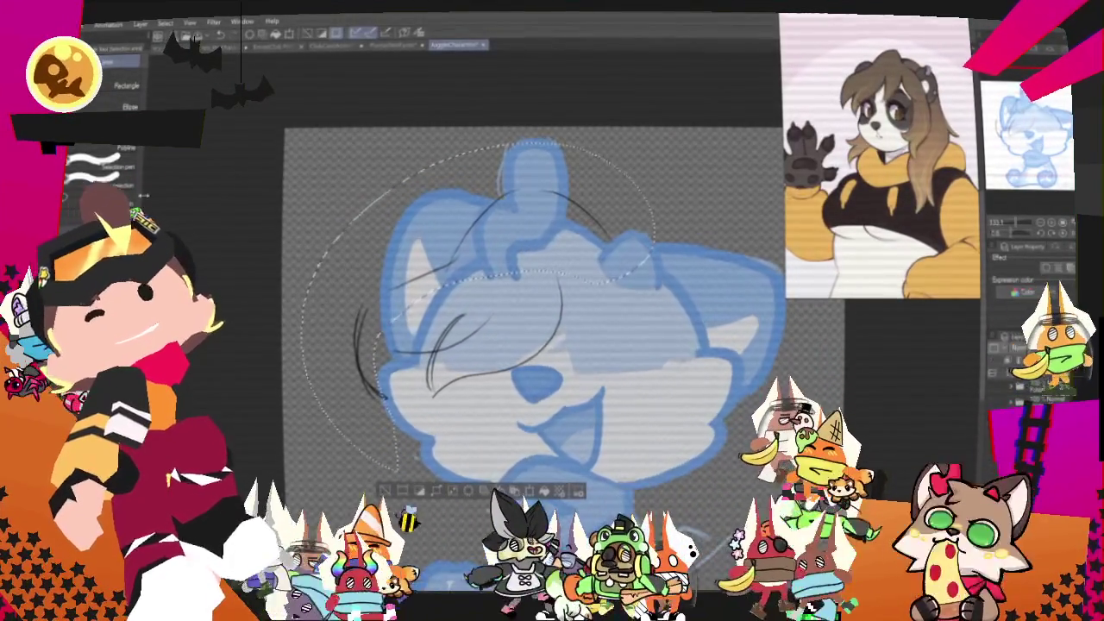
key("o")
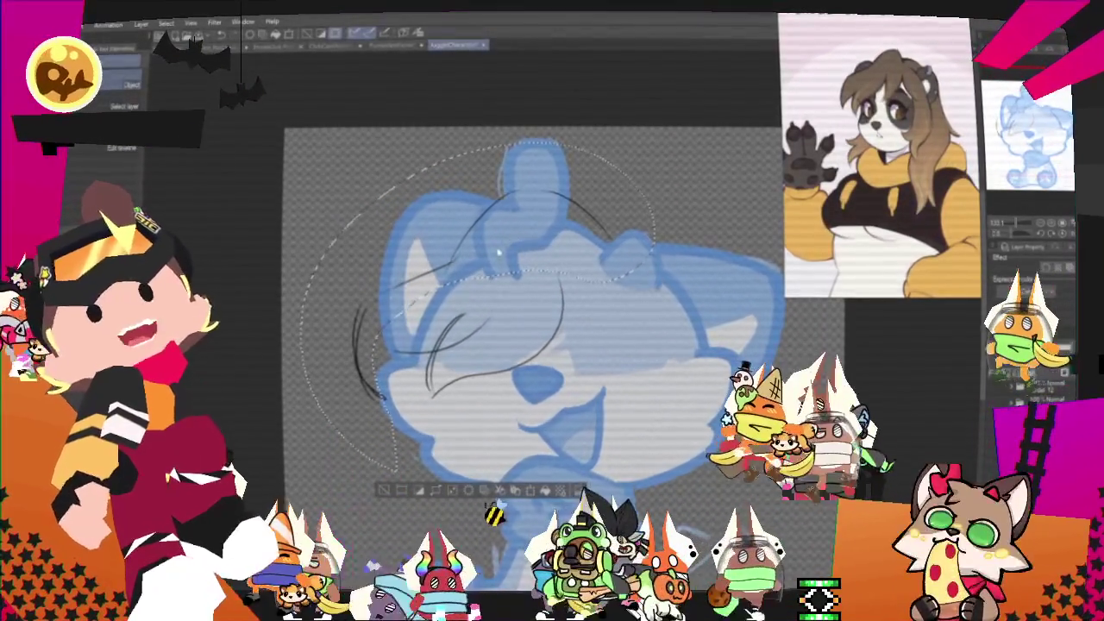
right_click(448, 247)
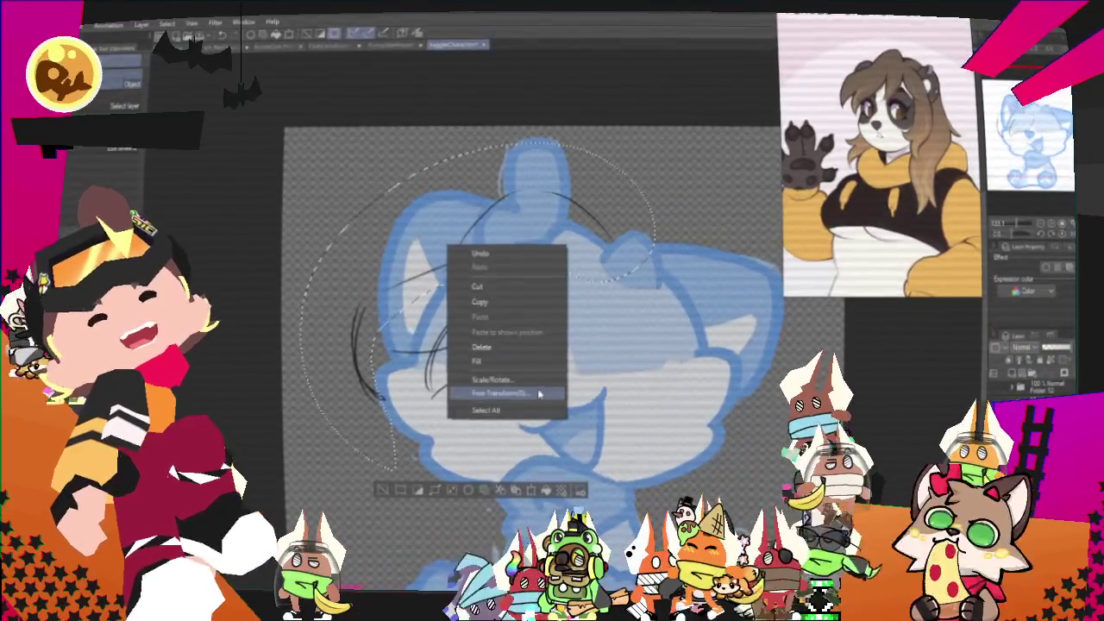
left_click(540, 393)
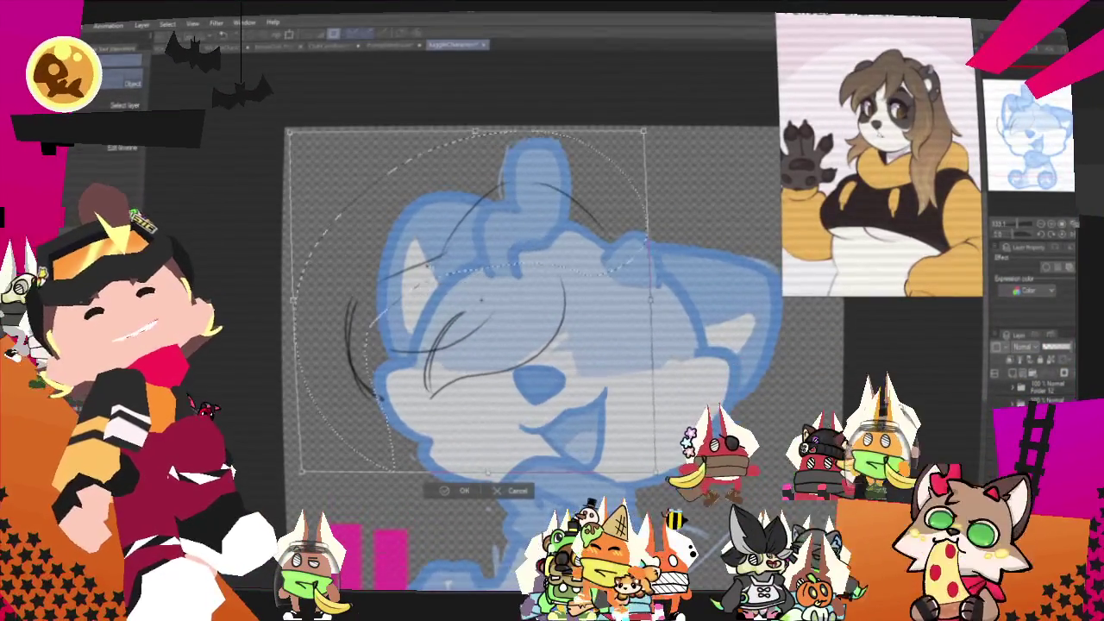
left_click_drag(302, 471, 312, 457)
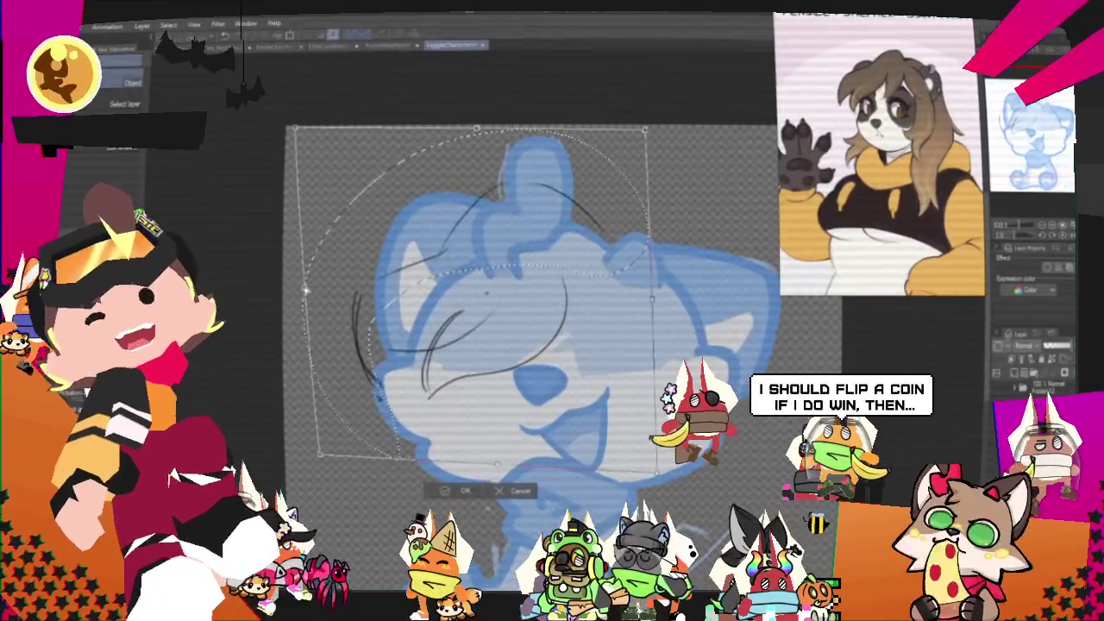
left_click_drag(297, 293, 308, 289)
key("Return")
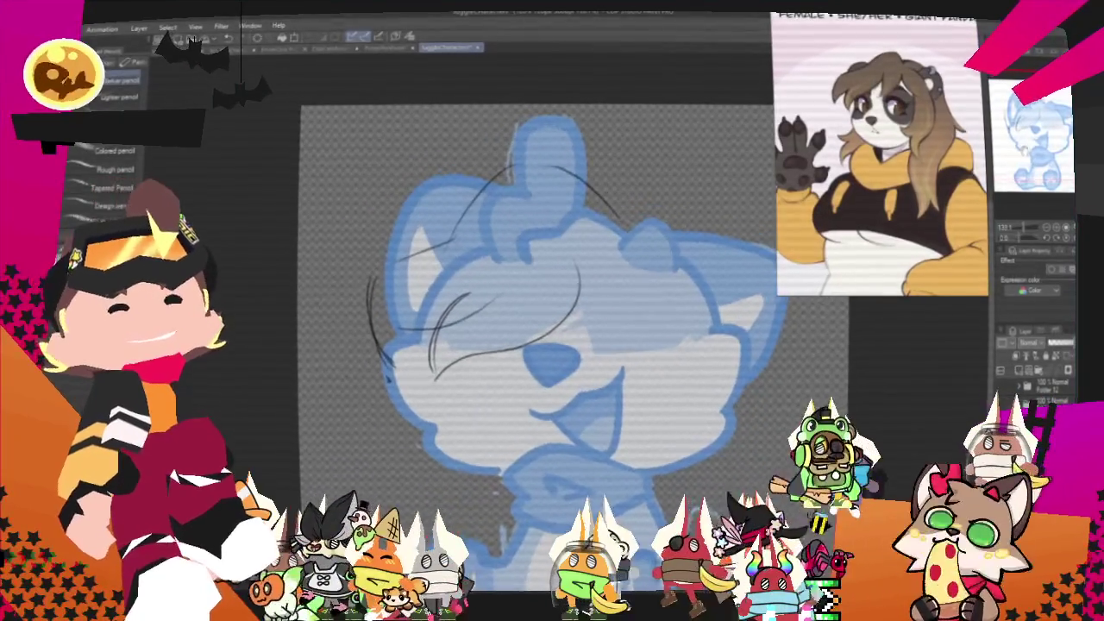
Sketch pencil lines over the right ear
left_click_drag(643, 229, 680, 225)
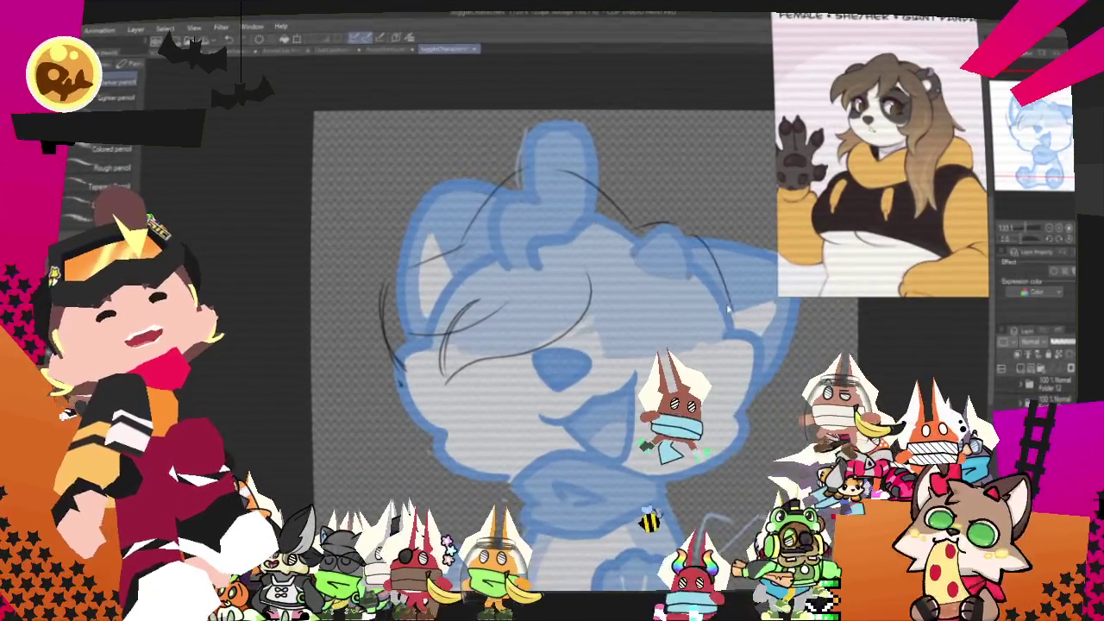
left_click_drag(552, 345, 466, 384)
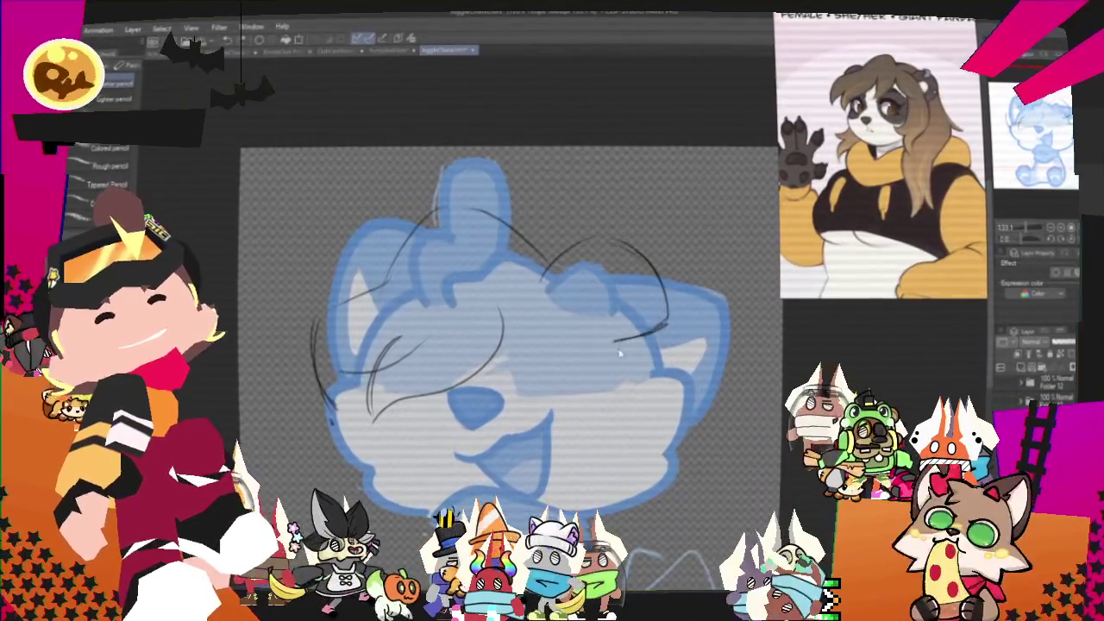
left_click_drag(597, 352, 669, 326)
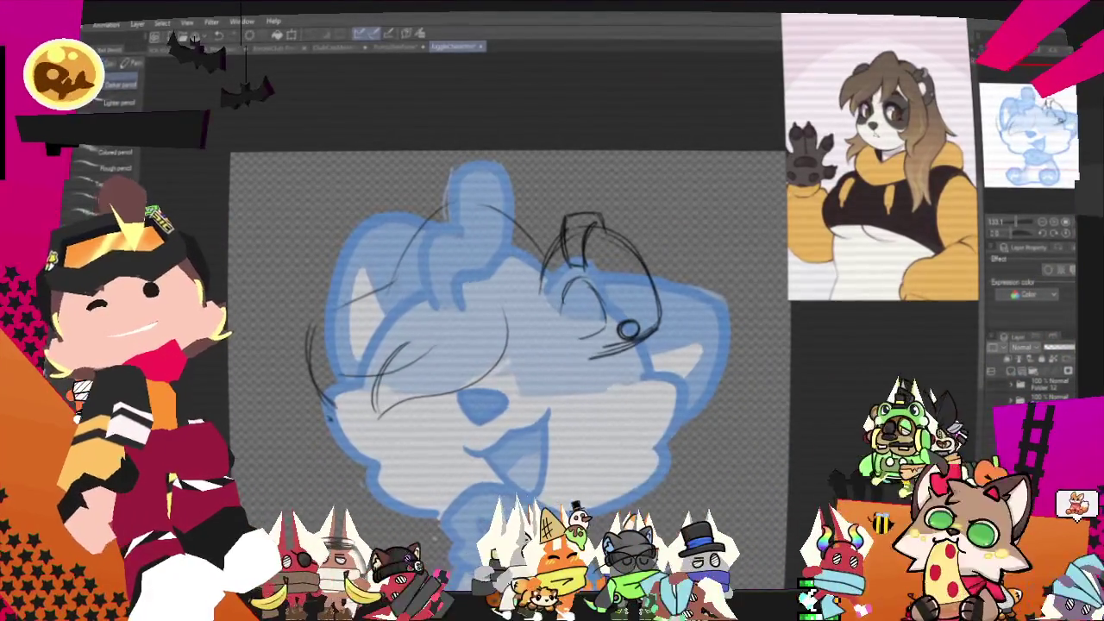
Nudge the ear's small circle slightly down and right, then return to the pencil
key("m")
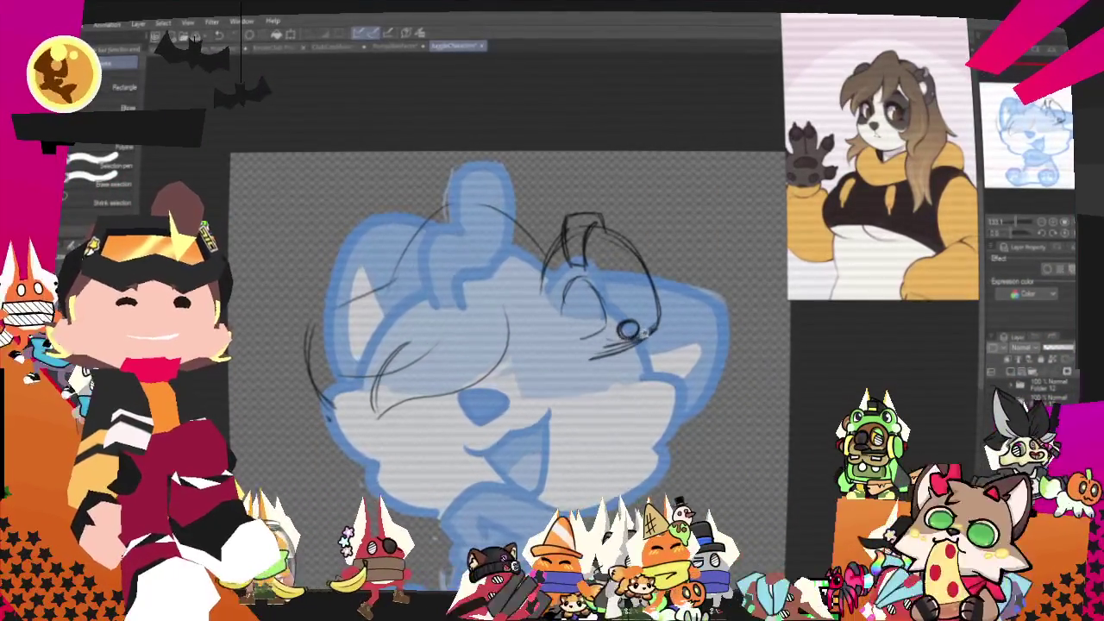
left_click(671, 361)
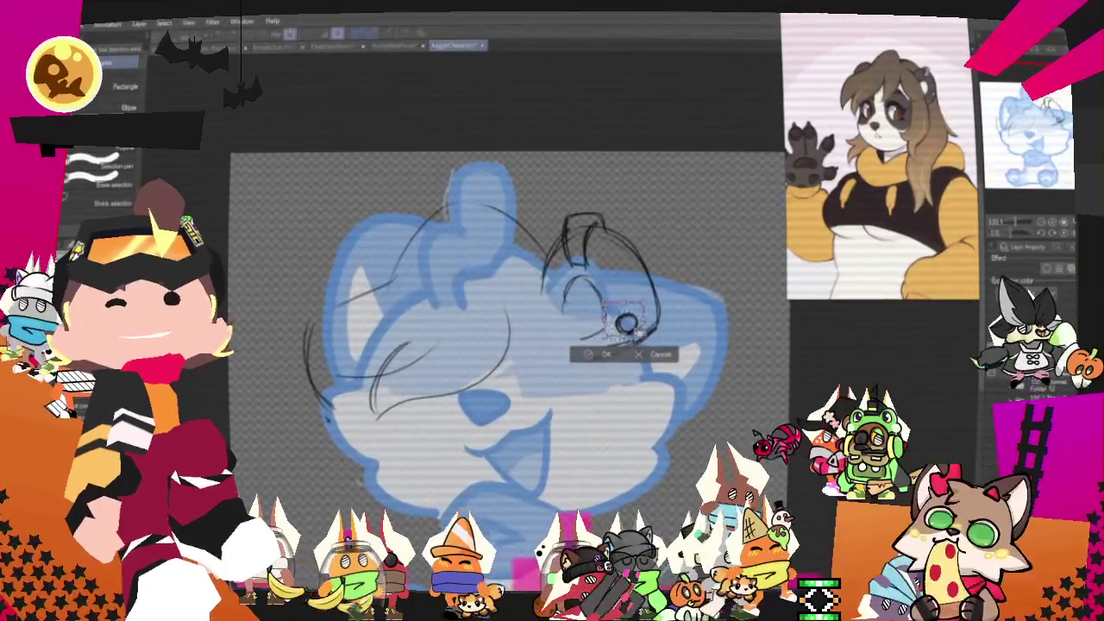
left_click_drag(636, 331, 640, 335)
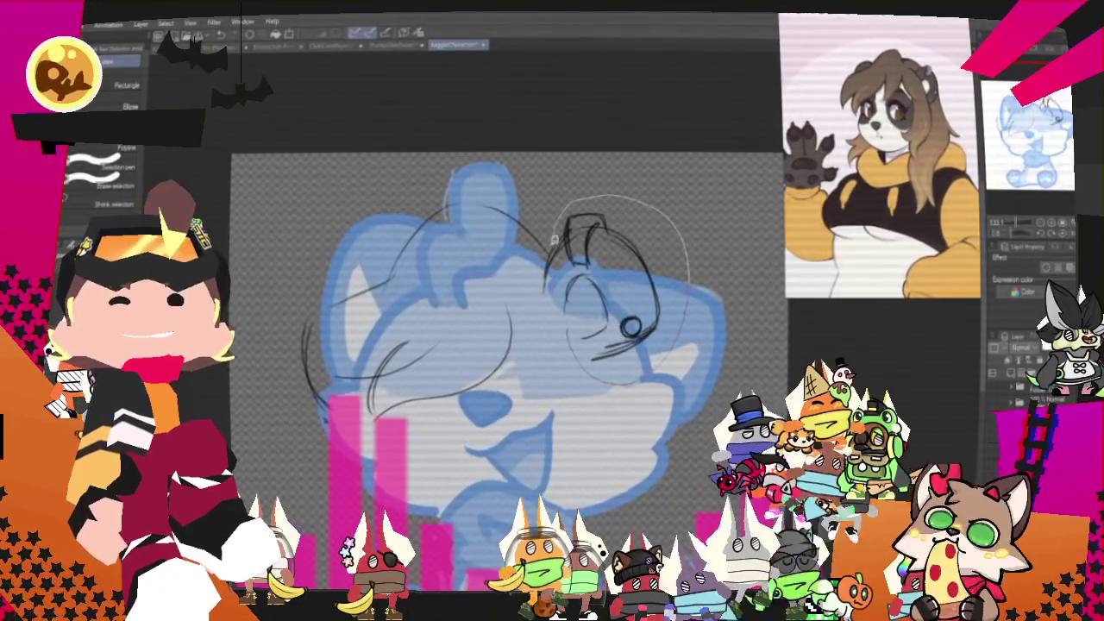
key("o")
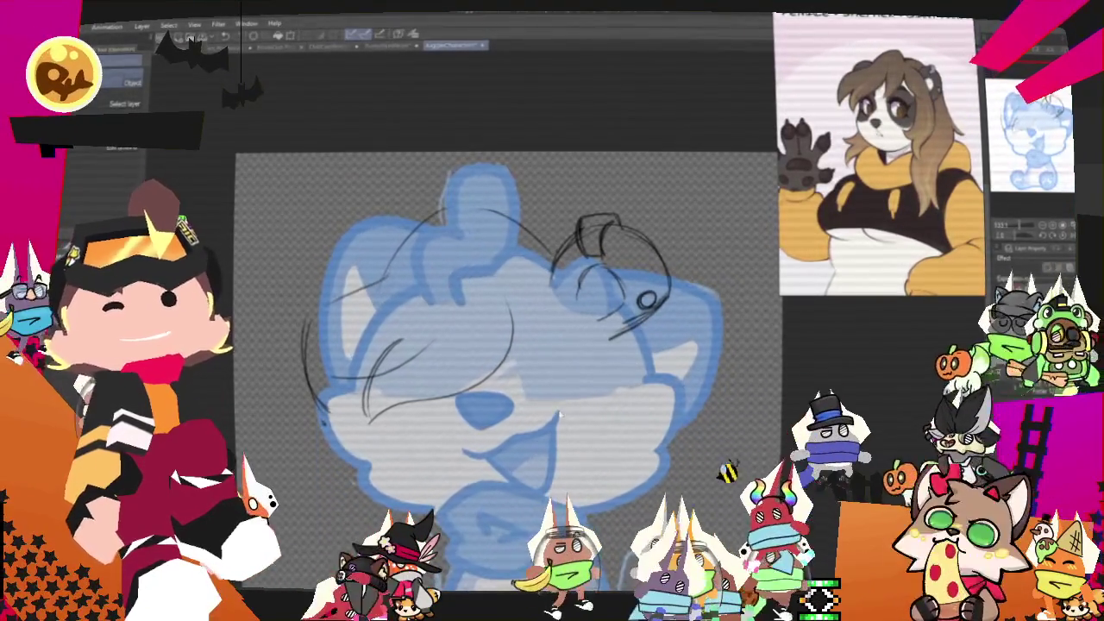
key("p")
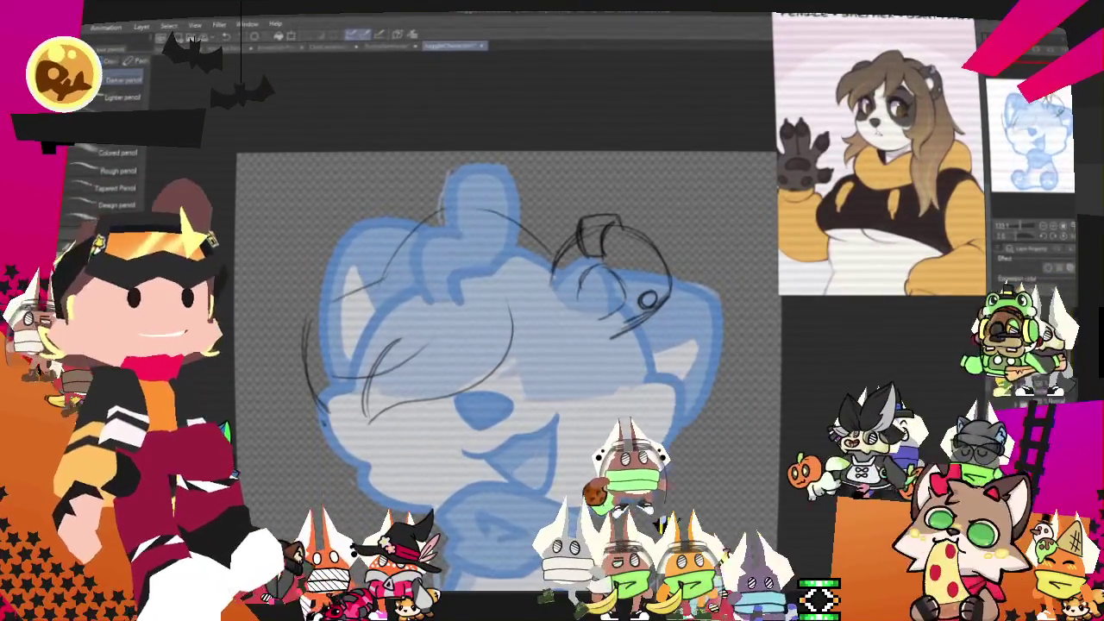
Lasso the hair strands on the left side of the face
left_click_drag(533, 310, 578, 303)
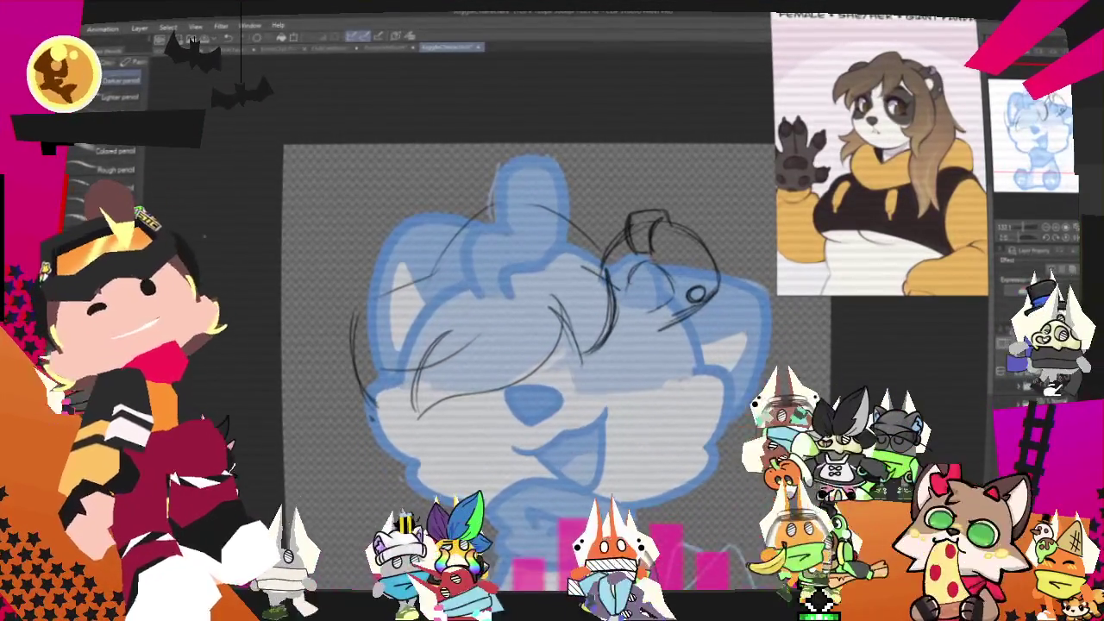
key("m")
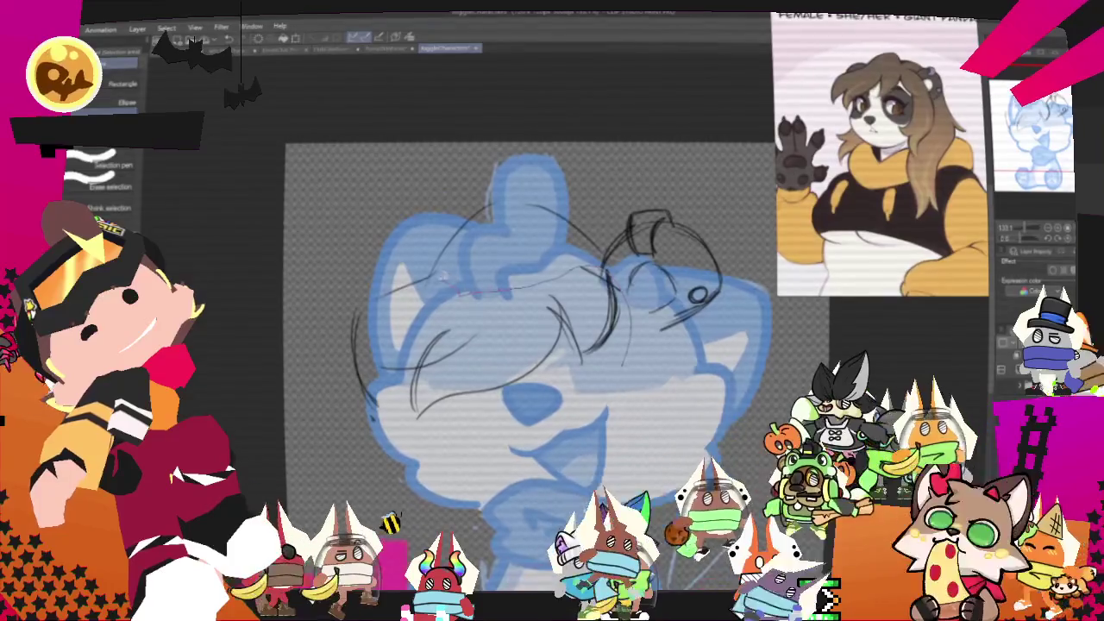
left_click_drag(448, 271, 323, 392)
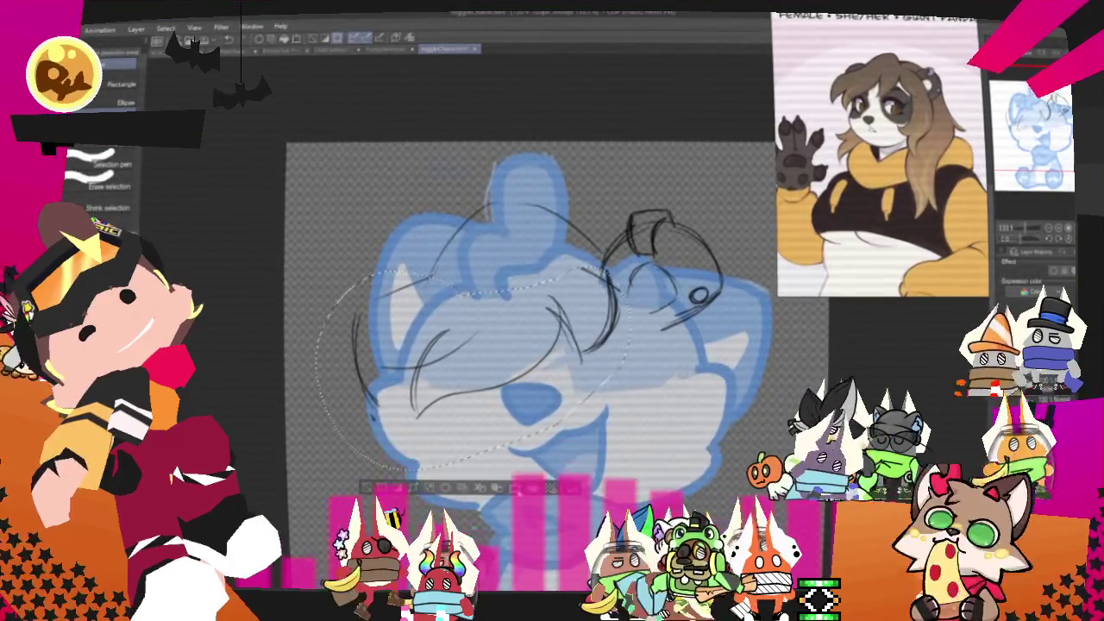
Rotate and shift the lassoed left hair strands slightly with Ctrl+T, then deselect
key("ctrl+t")
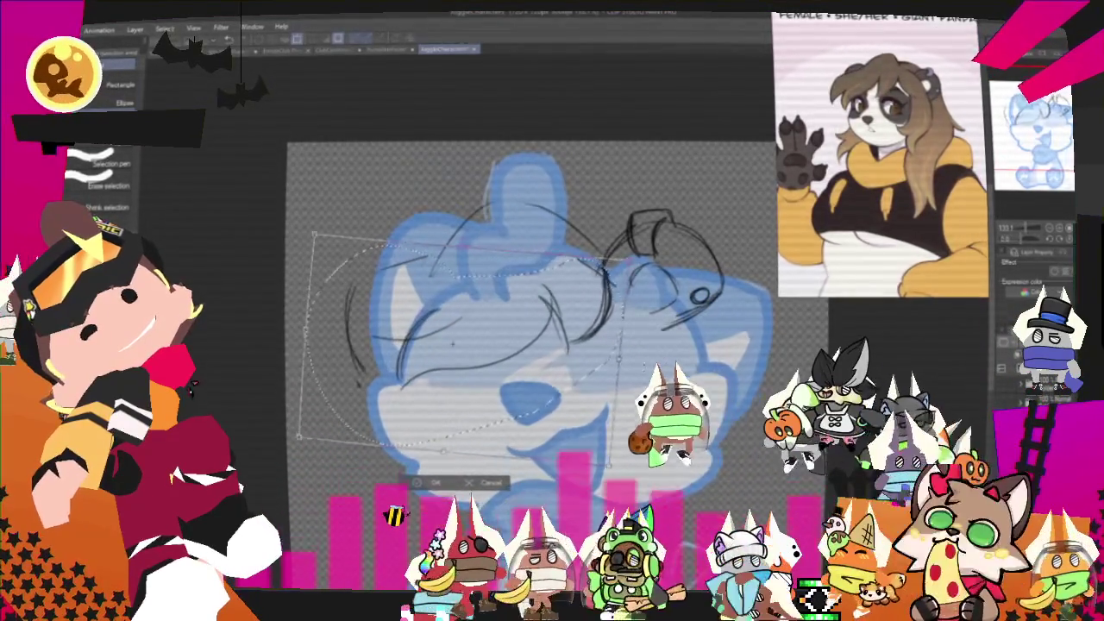
left_click_drag(315, 233, 319, 246)
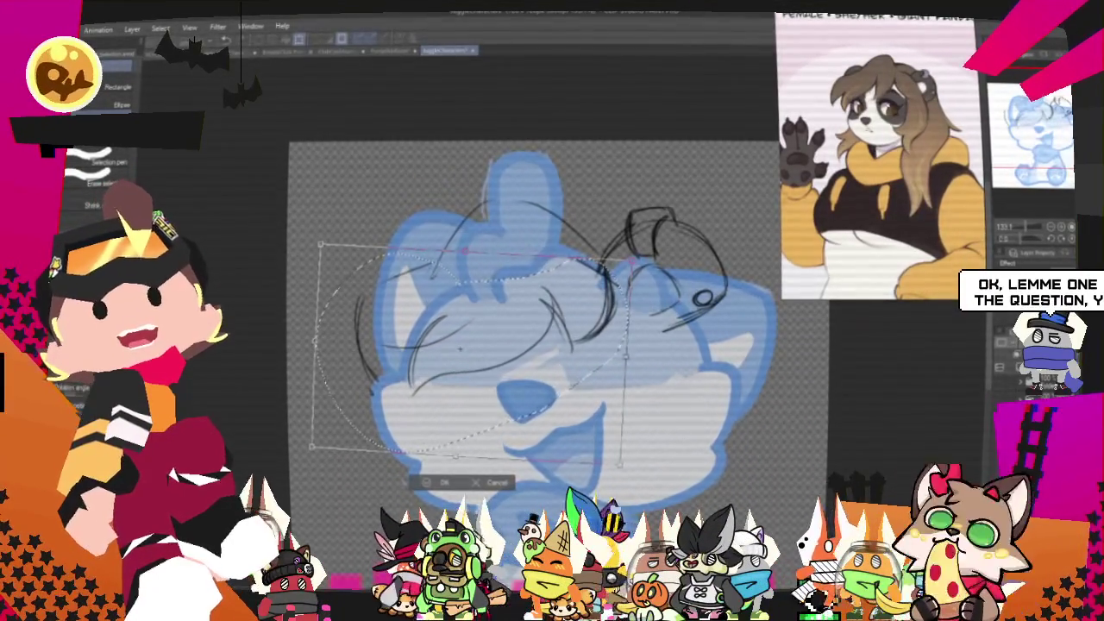
scroll(527, 345, "down", 2)
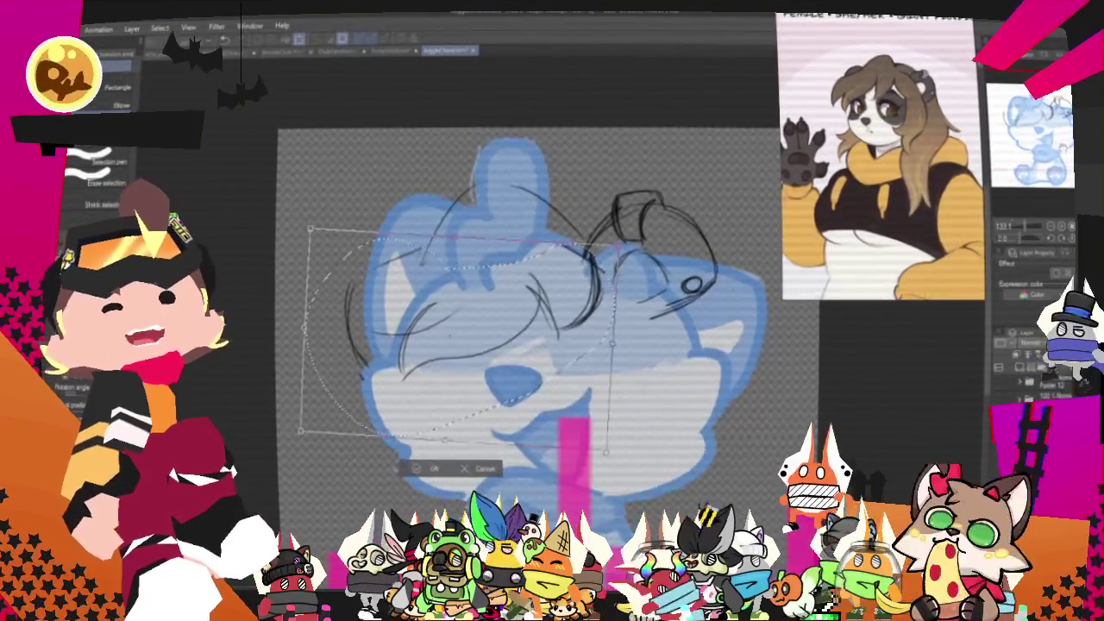
key("Return")
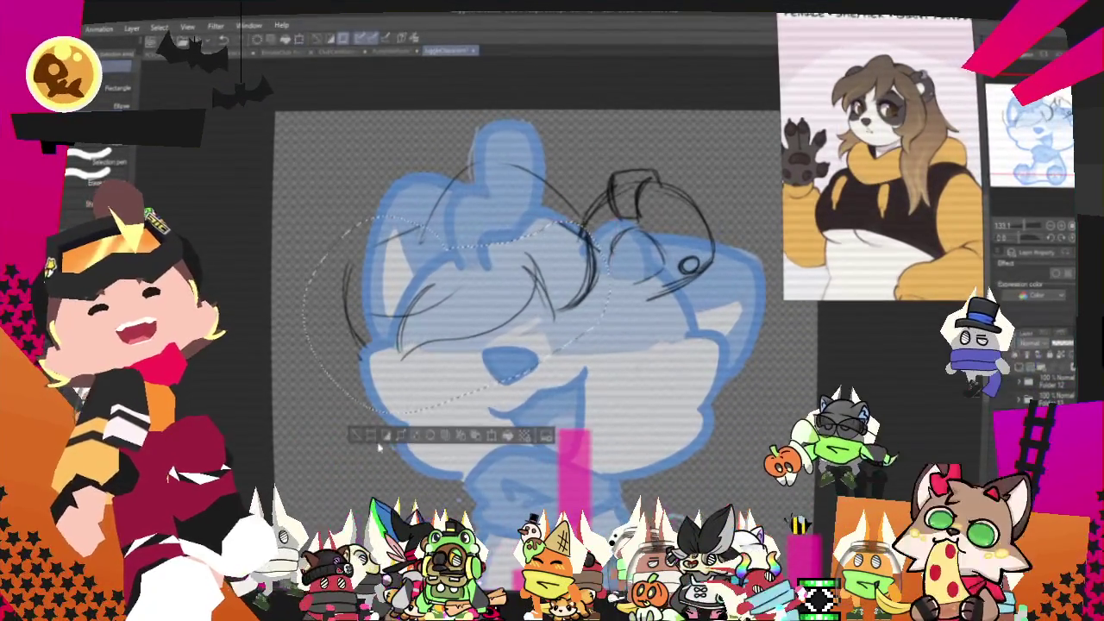
key("ctrl+d")
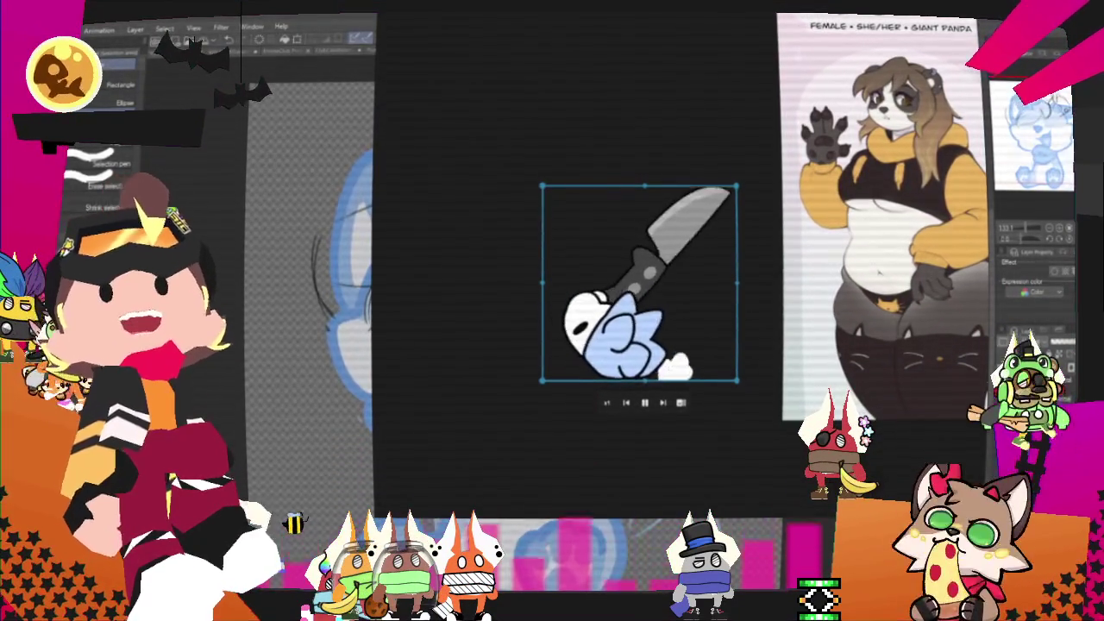
Move the knife animation in the reference board off the canvas area
left_click_drag(698, 277, 745, 228)
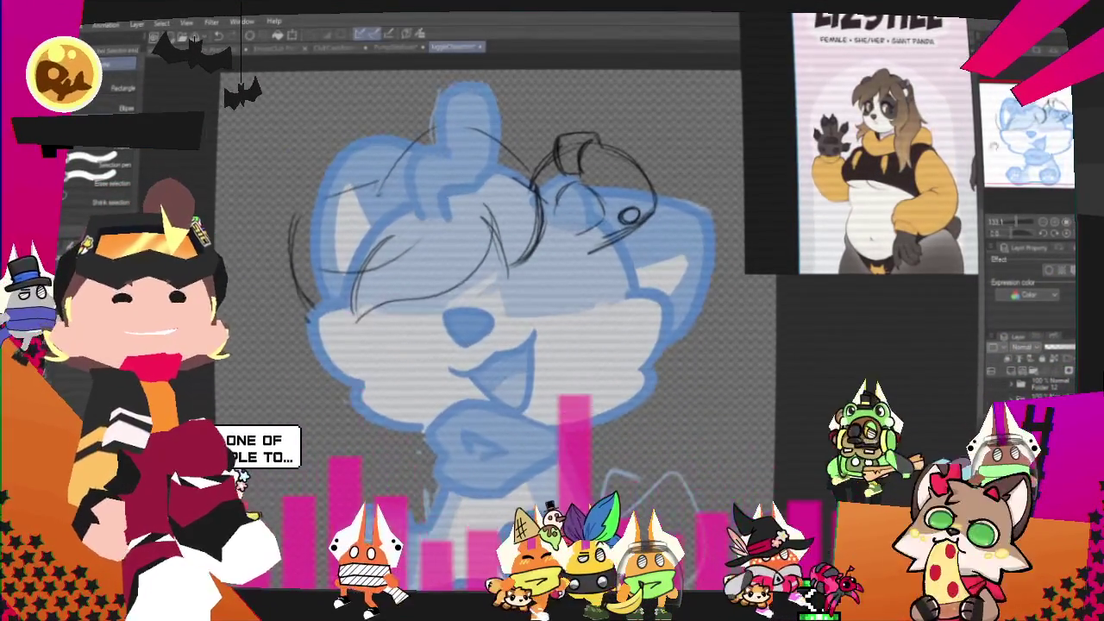
Tilt the selected upper-left hair strokes slightly clockwise with Free Transform, then deselect
scroll(528, 191, "up", 1)
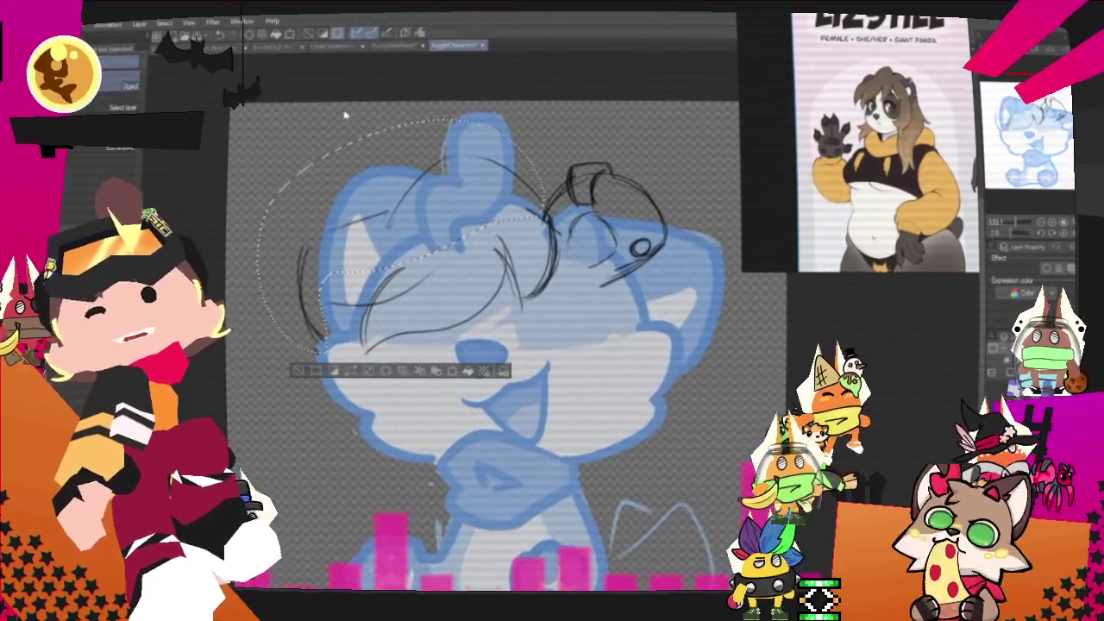
right_click(394, 192)
left_click(456, 339)
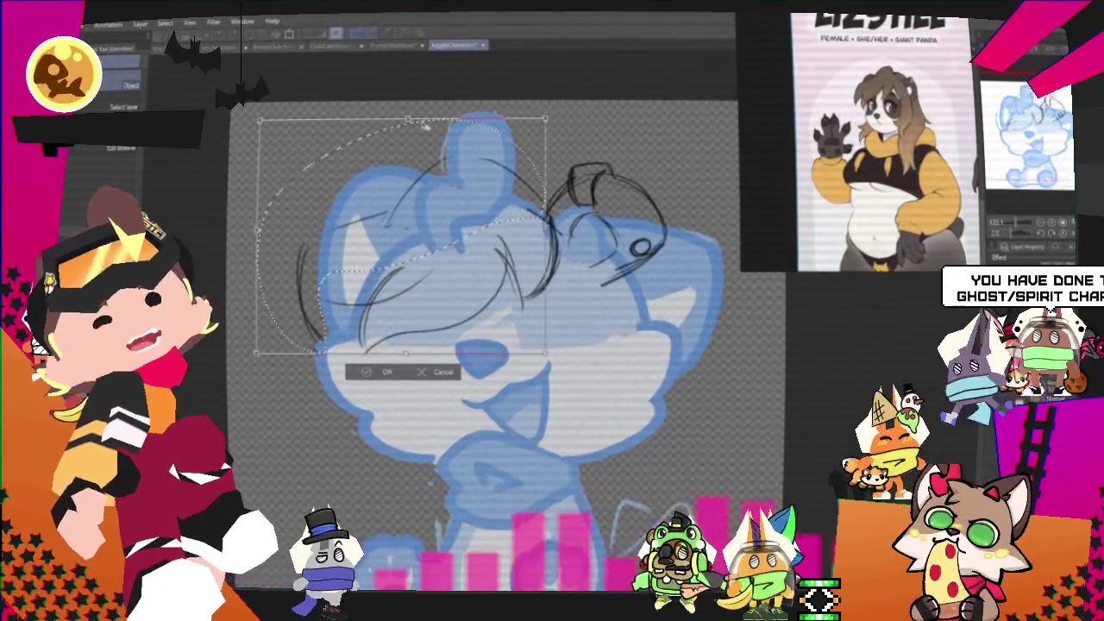
left_click_drag(429, 125, 426, 138)
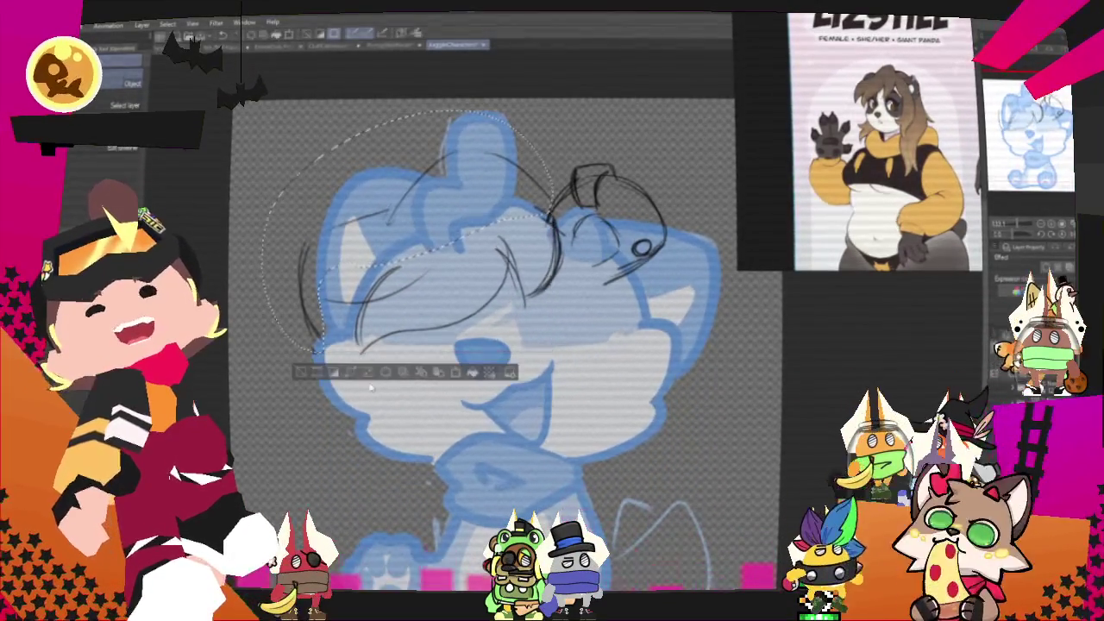
left_click(304, 372)
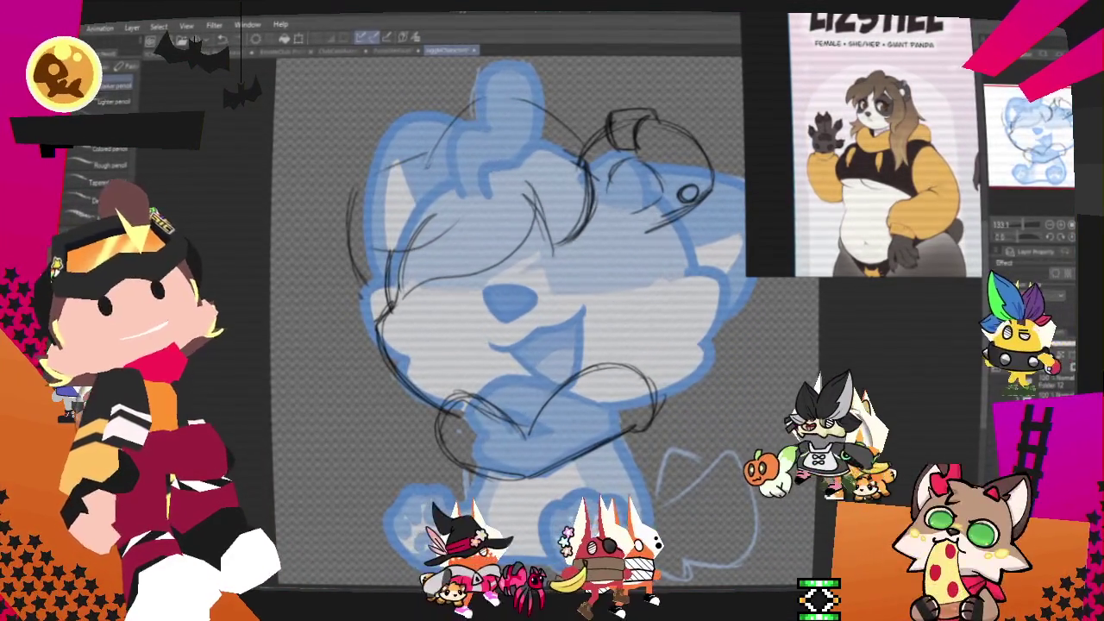
Return to the pencil brushes and pan the canvas to prepare for the heart sketch
key("p")
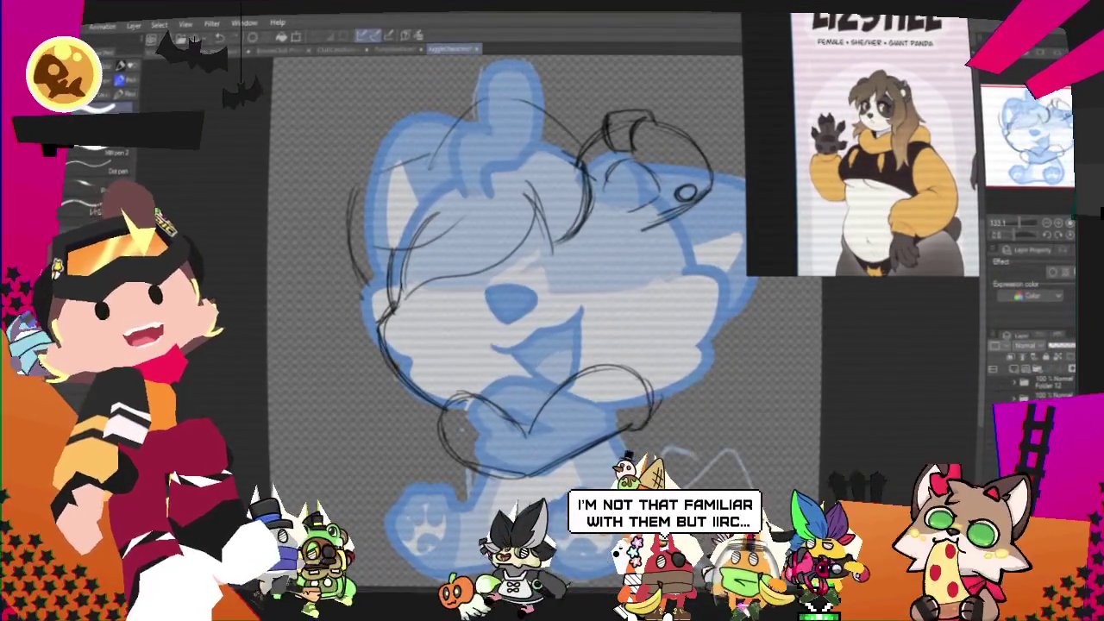
key("p")
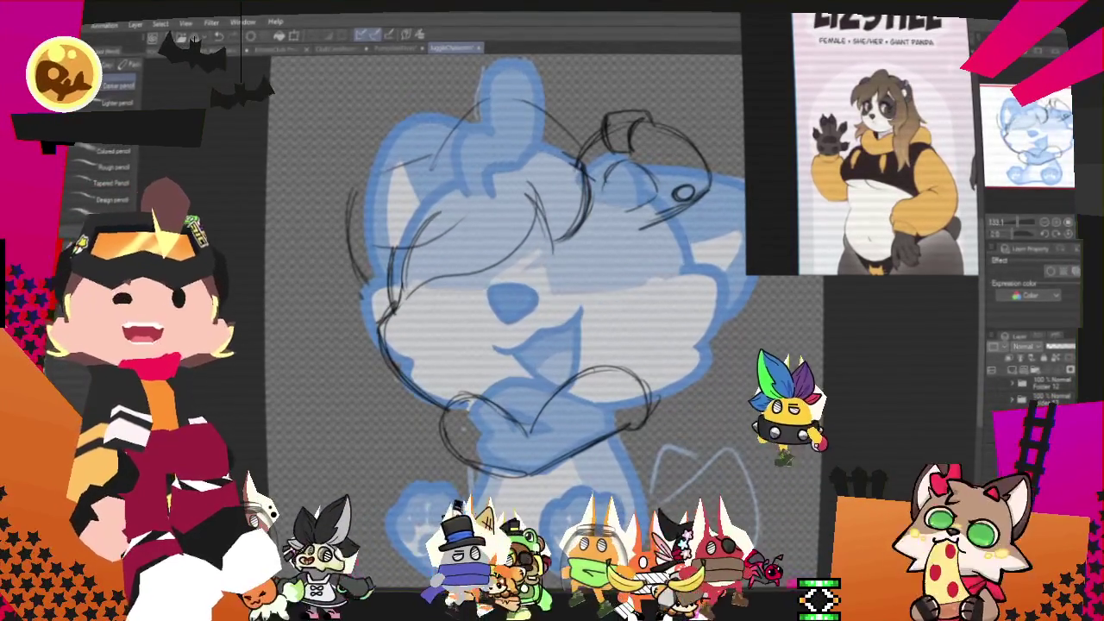
scroll(517, 302, "right", 1)
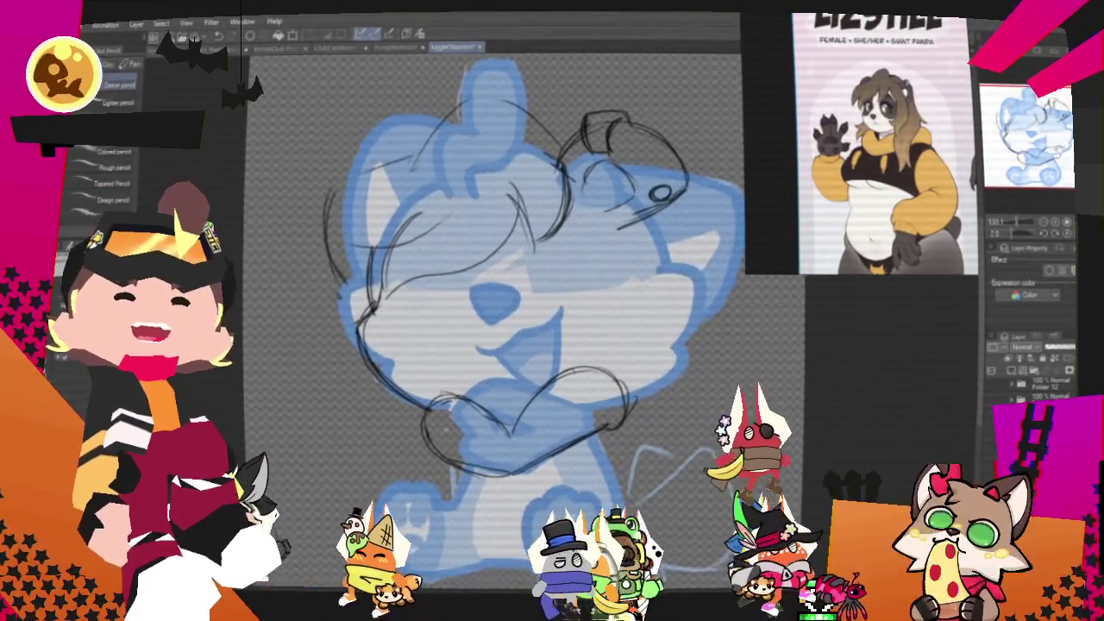
scroll(483, 310, "up", 1)
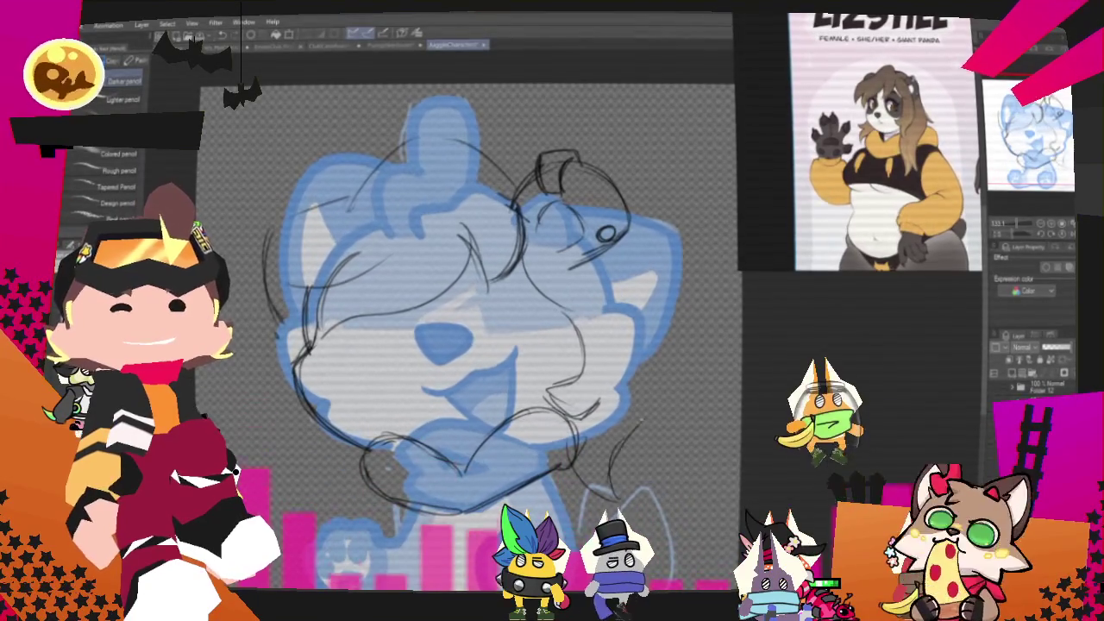
Draw a long pencil hair strand falling down the right side of the face
left_click_drag(604, 358, 614, 490)
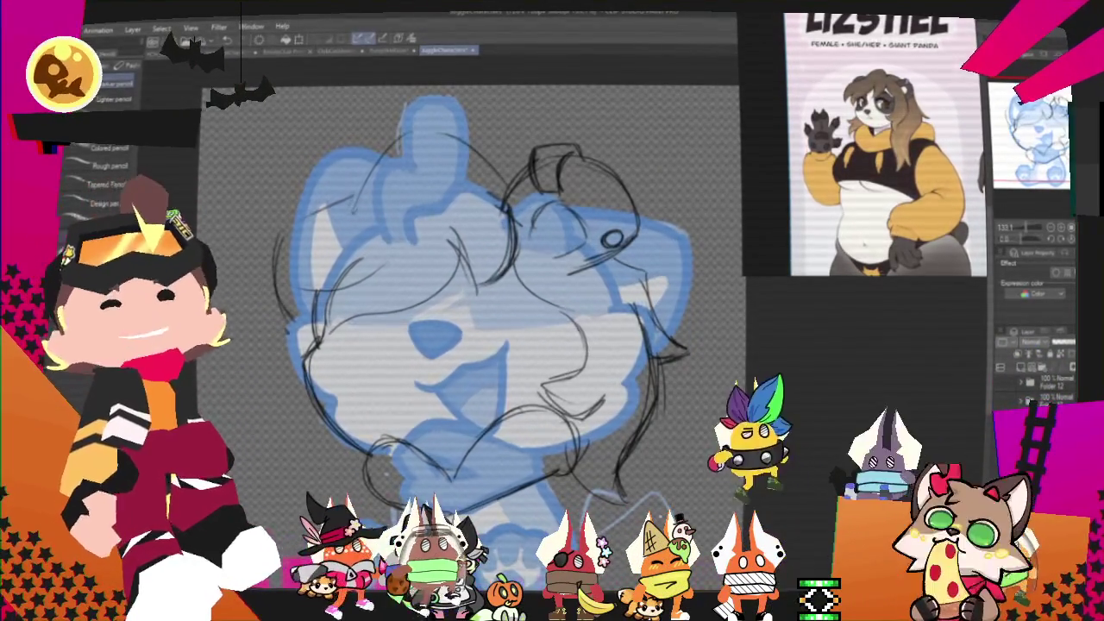
scroll(470, 328, "up", 2)
scroll(470, 327, "left", 1)
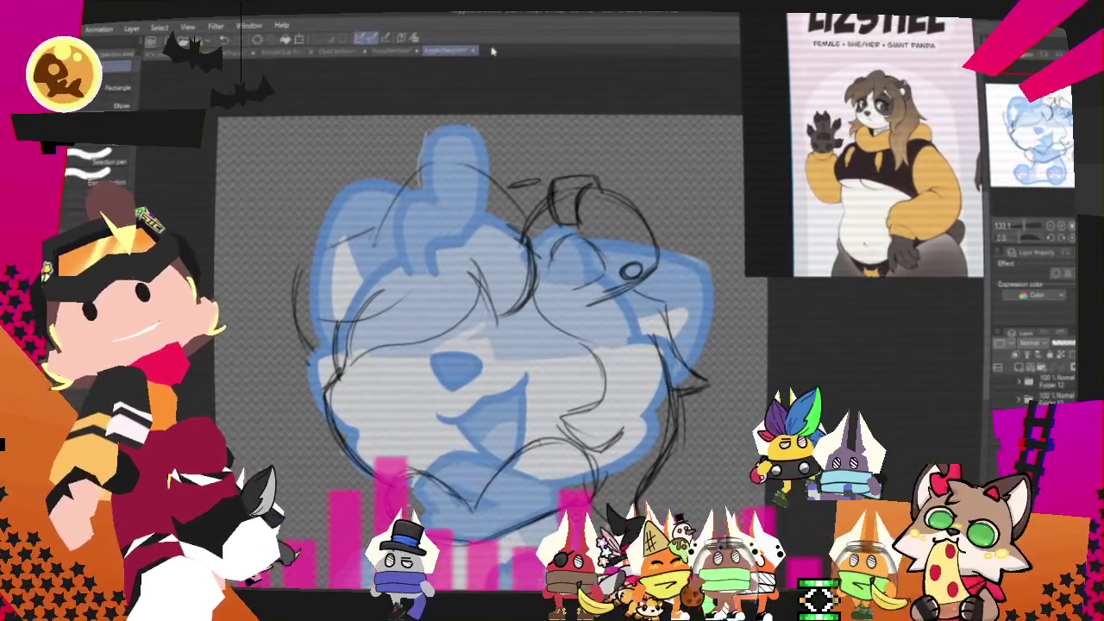
key("m")
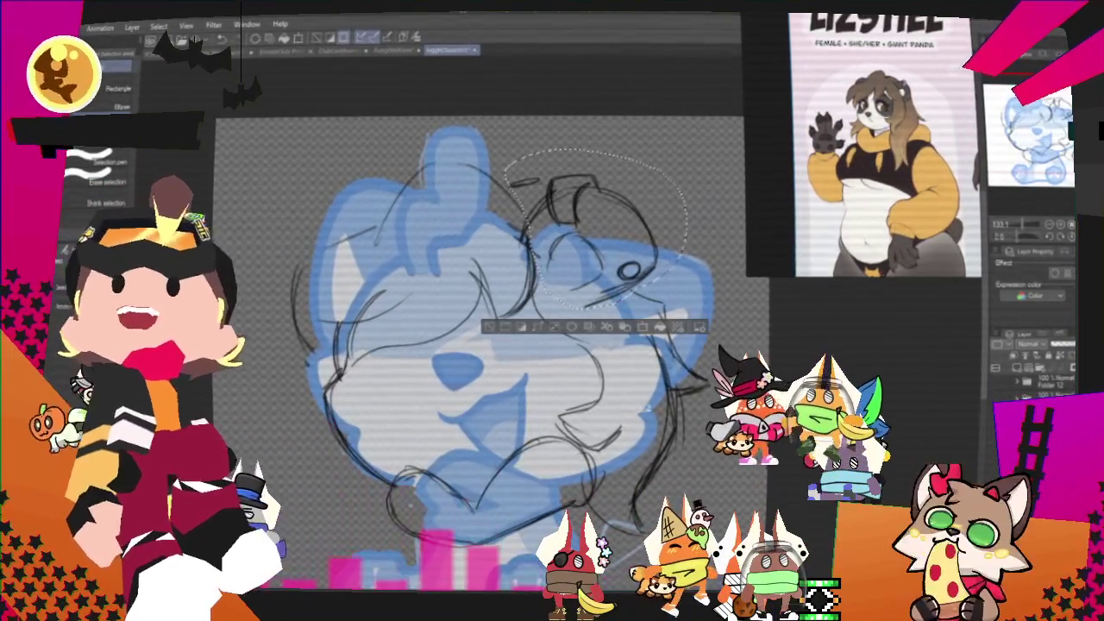
Free-transform the top-right ear-and-bun sketch slightly right and down, then deselect
right_click(624, 243)
left_click(656, 370)
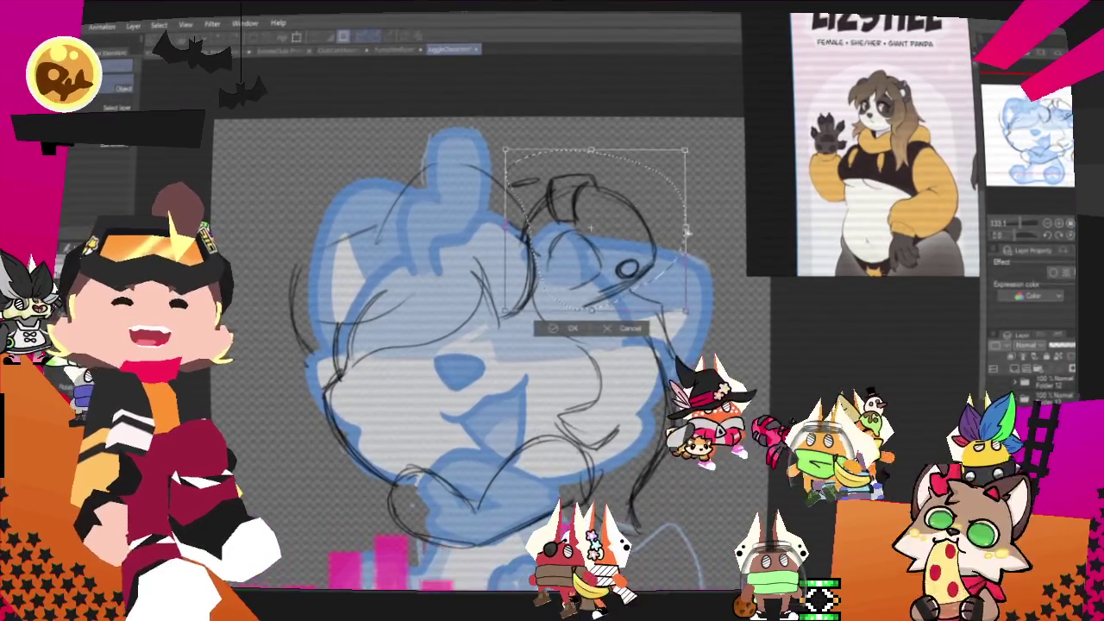
left_click_drag(662, 281, 679, 290)
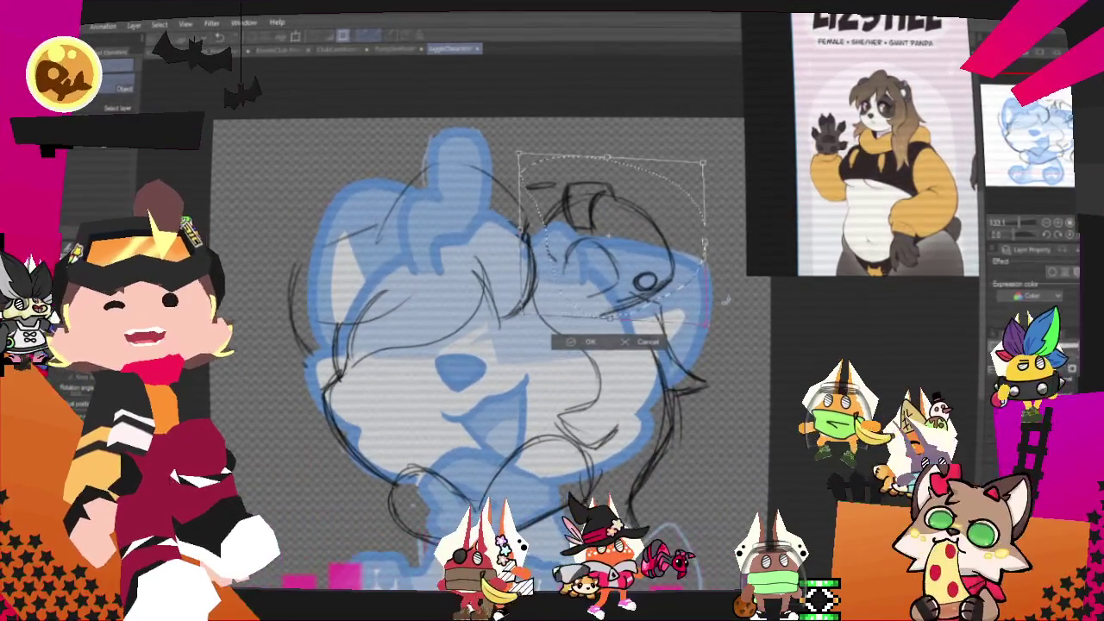
left_click(590, 342)
key("ctrl+d")
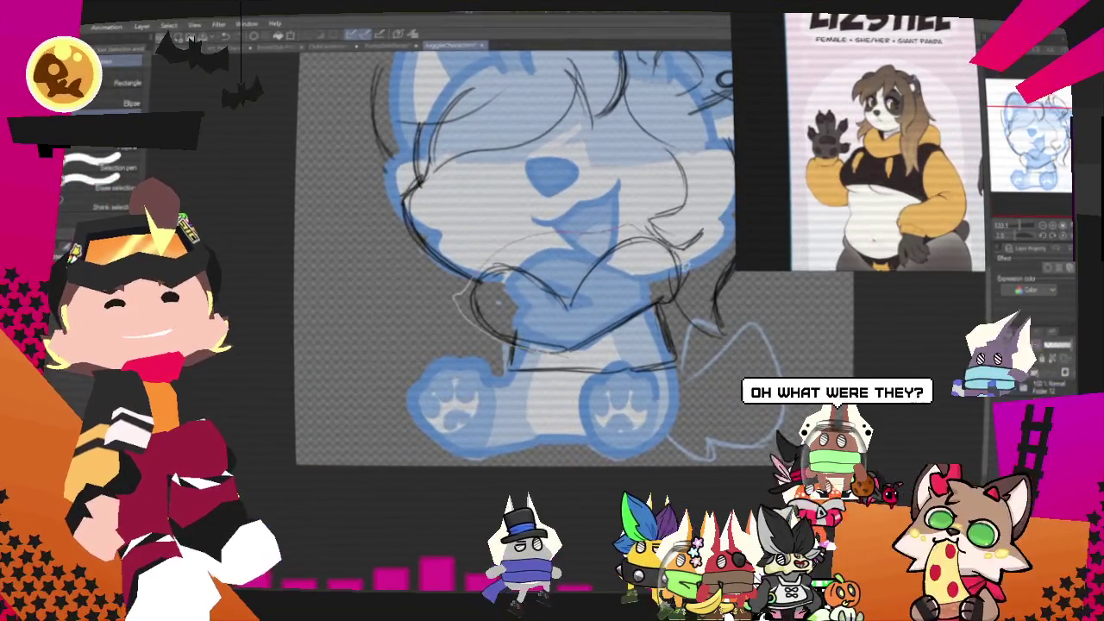
Lasso the heart-and-arms sketch and rotate it slightly clockwise with Free Transform
left_click_drag(669, 306, 677, 297)
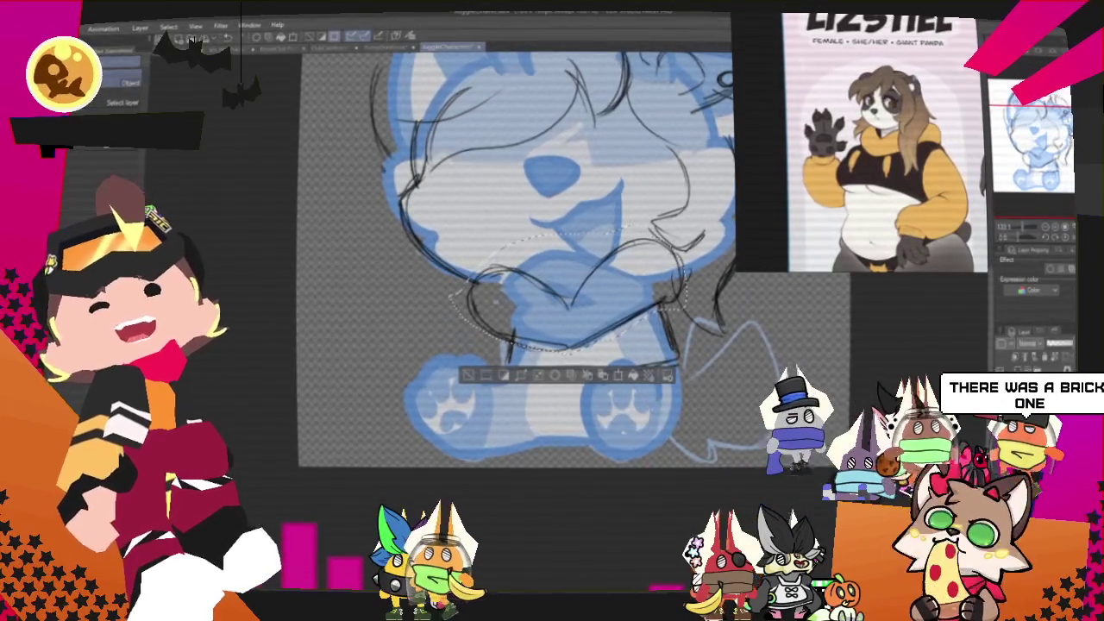
right_click(590, 333)
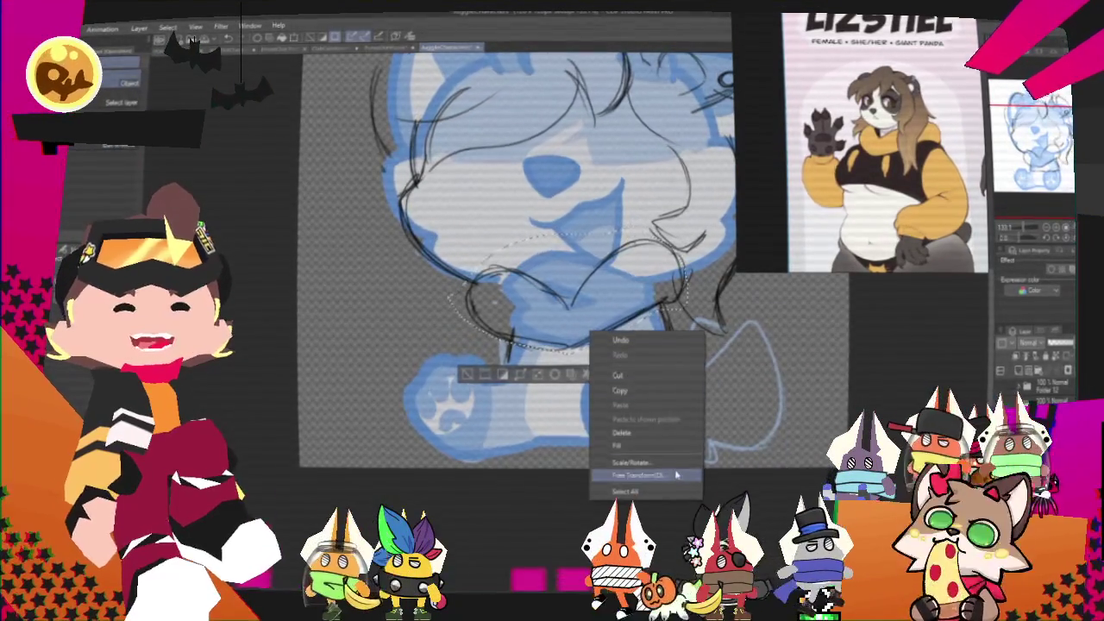
left_click(676, 476)
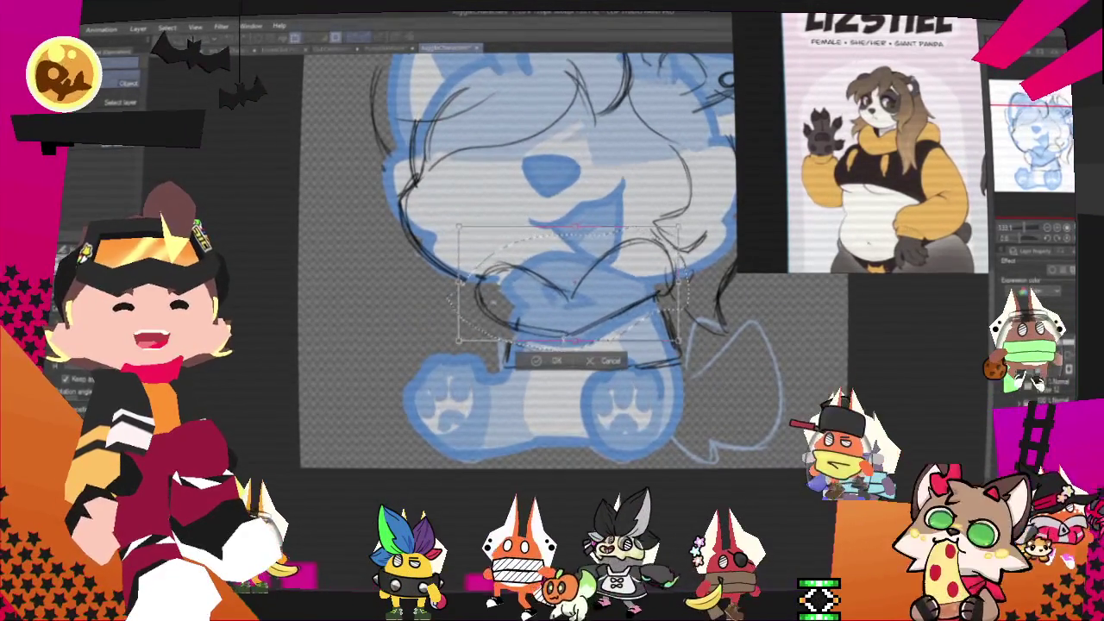
left_click_drag(690, 220, 692, 235)
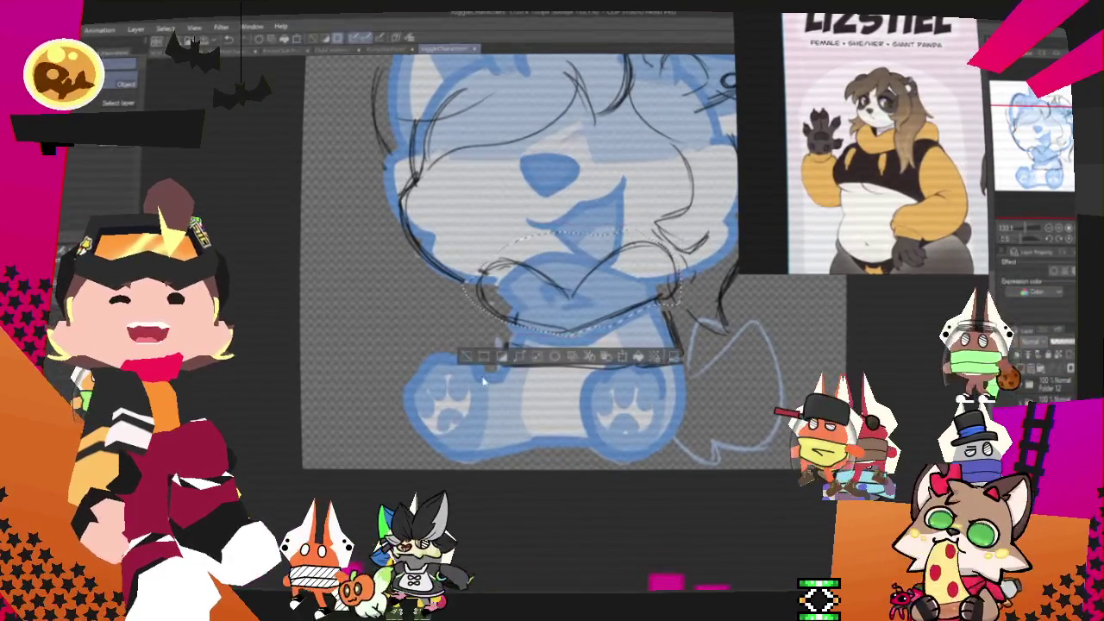
left_click(556, 363)
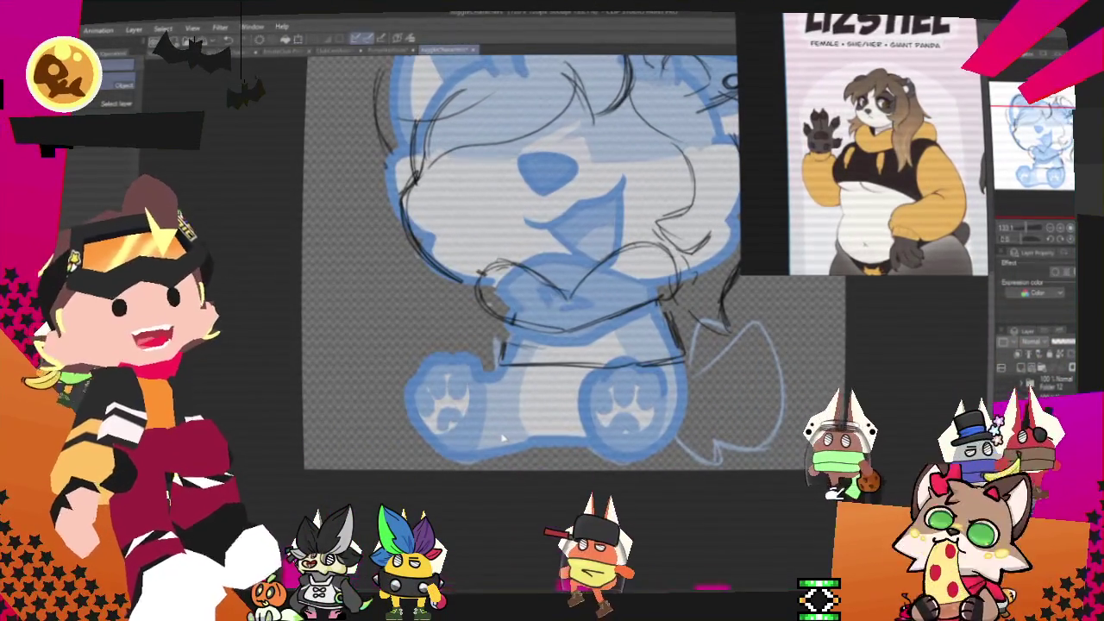
key("p")
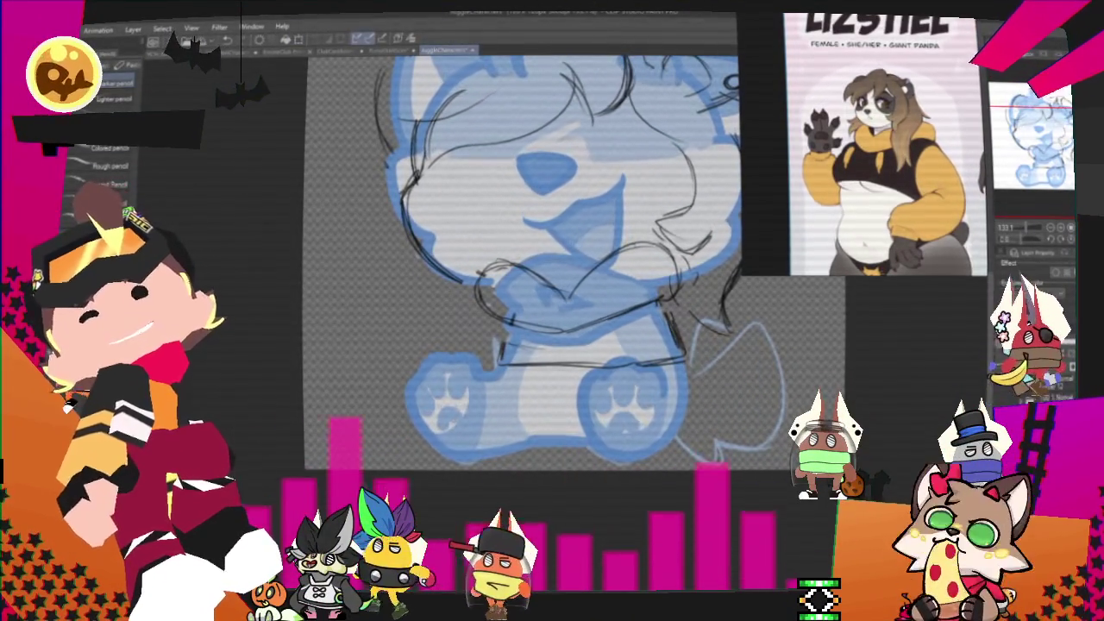